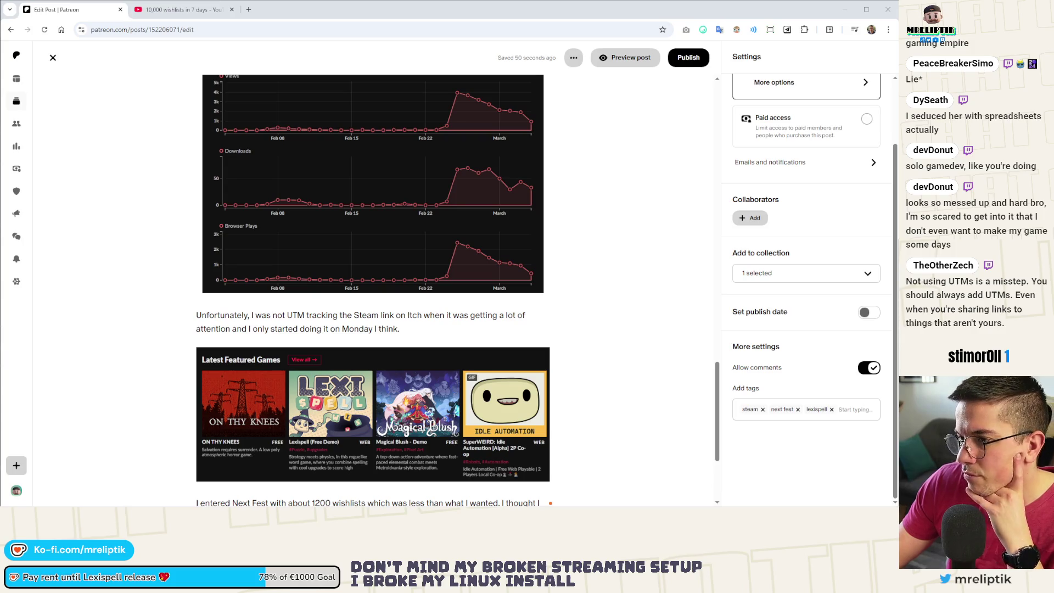
Add a paragraph after the UTM note saying the game still sits second in Latest Featured Games.
{"action": "scroll", "coordinate": [592, 225], "scroll_direction": "up", "scroll_amount": 3}
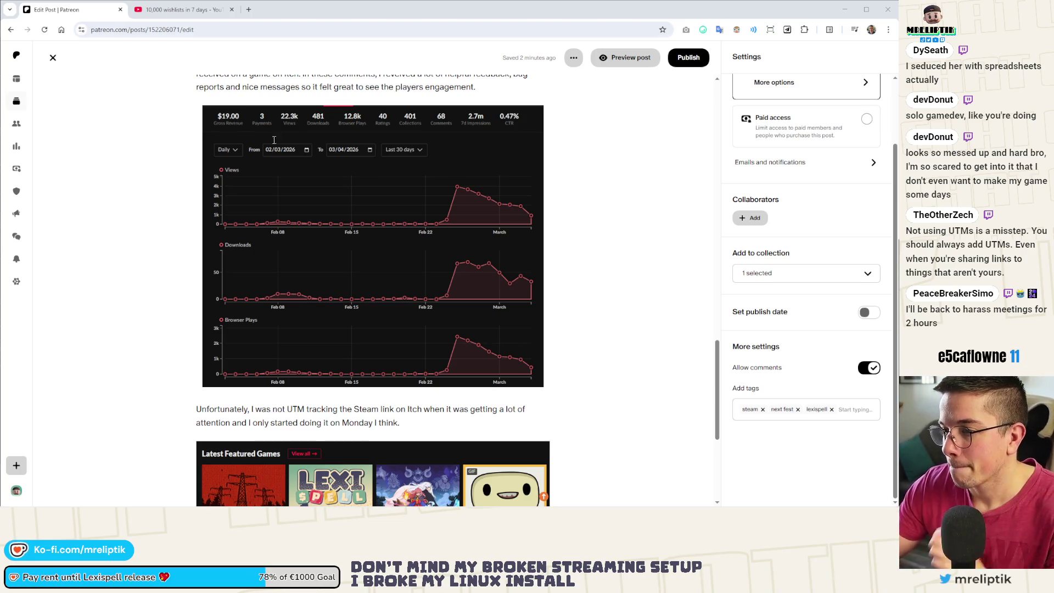
{"action": "scroll", "coordinate": [336, 235], "scroll_direction": "up", "scroll_amount": 3}
{"action": "scroll", "coordinate": [313, 261], "scroll_direction": "down", "scroll_amount": 3}
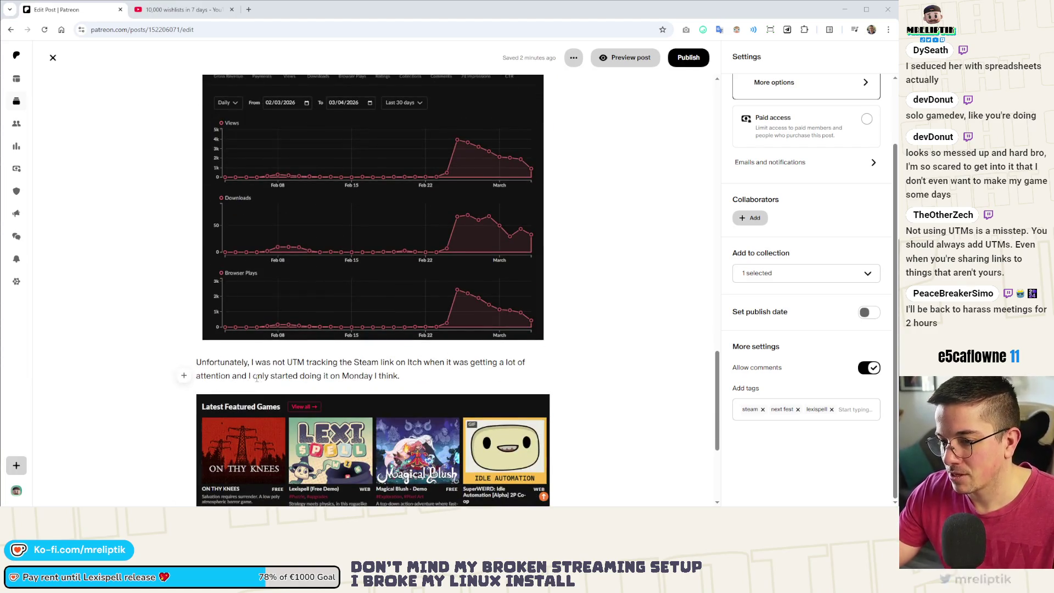
{"action": "scroll", "coordinate": [256, 378], "scroll_direction": "down", "scroll_amount": 2}
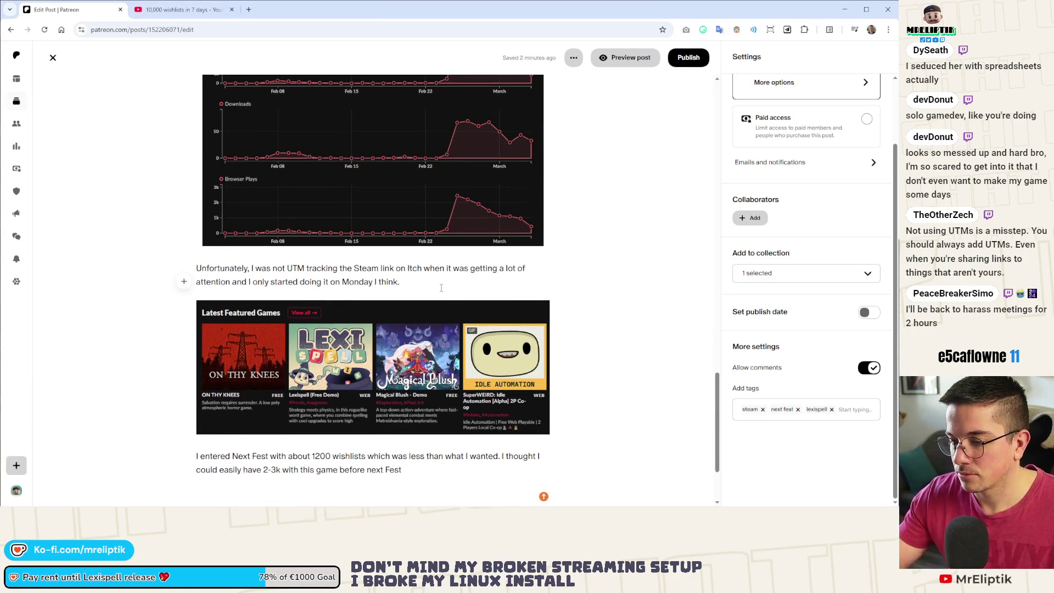
{"action": "type", "text": " Still, it"}
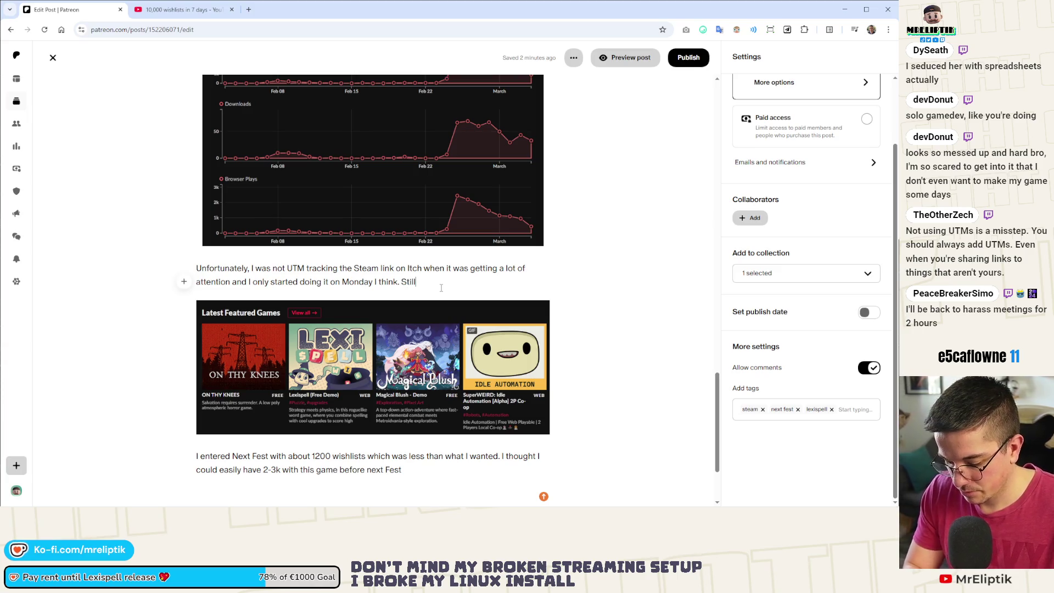
{"action": "key", "text": "BackSpace"}
{"action": "key", "text": "BackSpace"}
{"action": "key", "text": "BackSpace"}
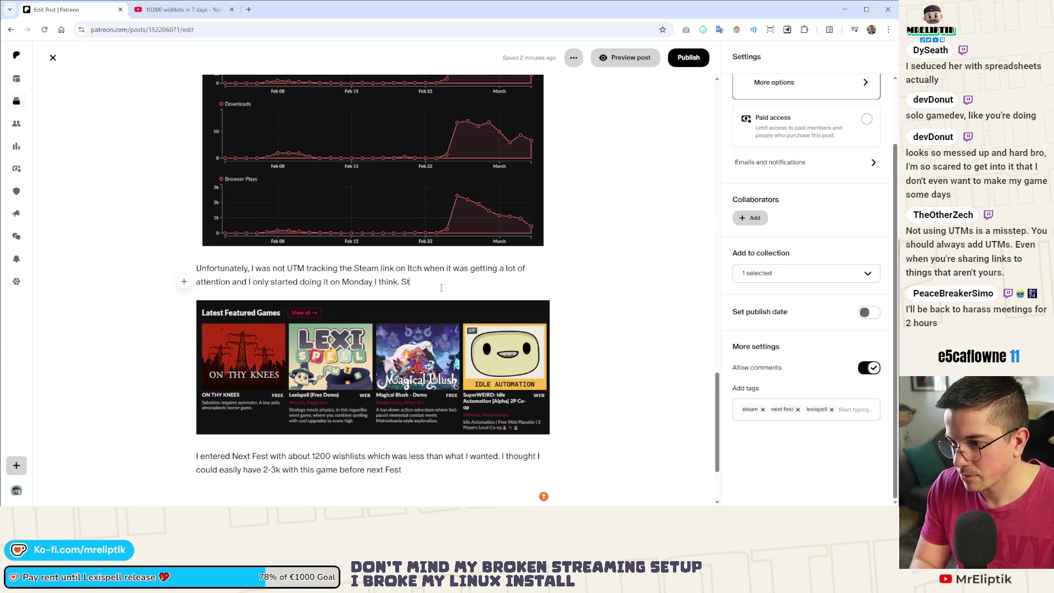
{"action": "key", "text": "Return"}
{"action": "type", "text": "At the time of writing this a"}
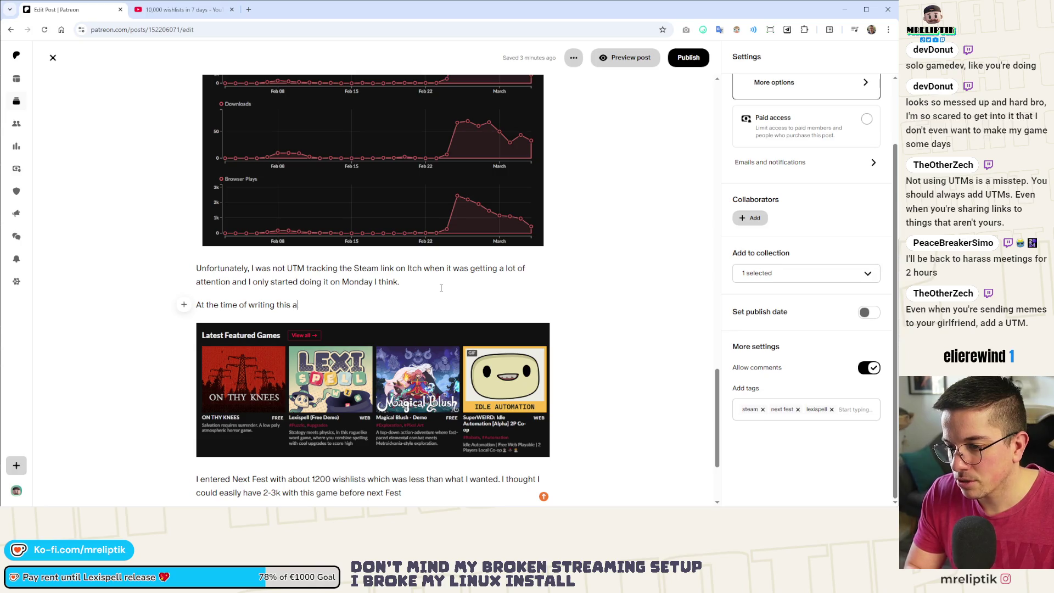
{"action": "type", "text": "rticle, I still appea"}
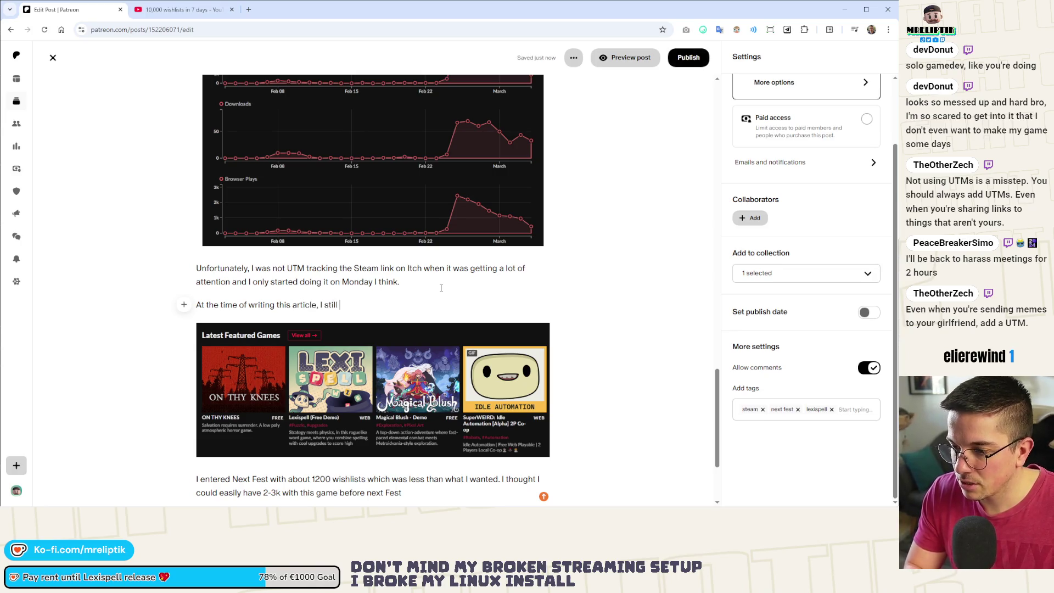
{"action": "type", "text": "r "}
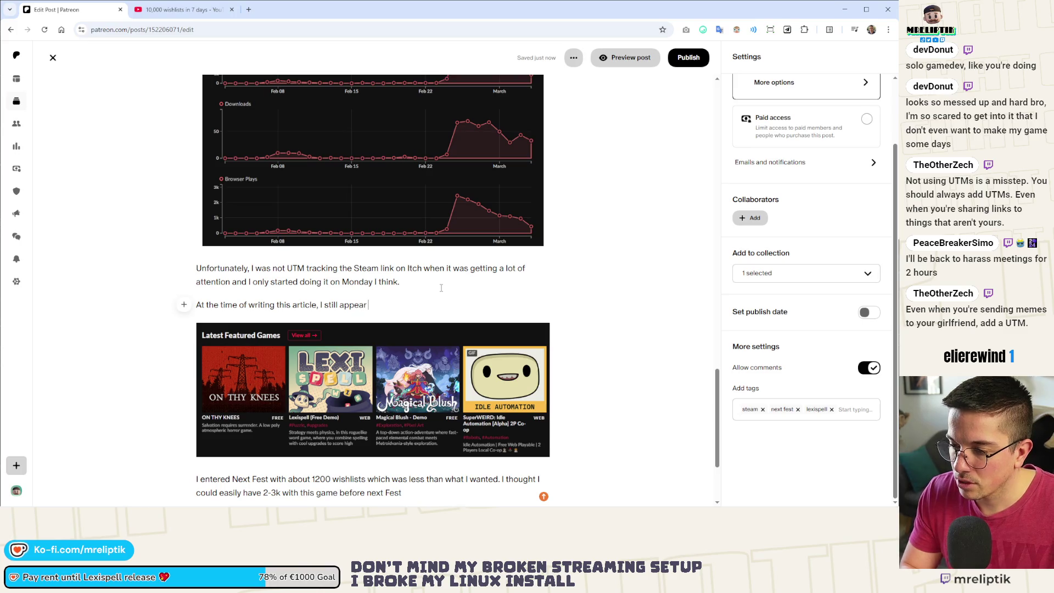
{"action": "type", "text": "at the second position"}
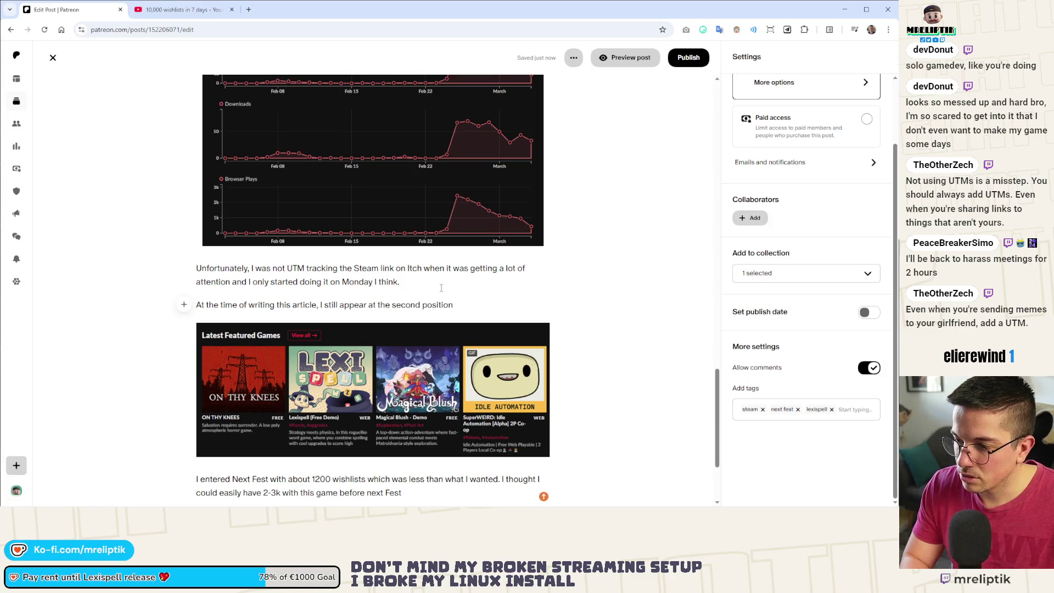
{"action": "type", "text": " in the Lastest Featured"}
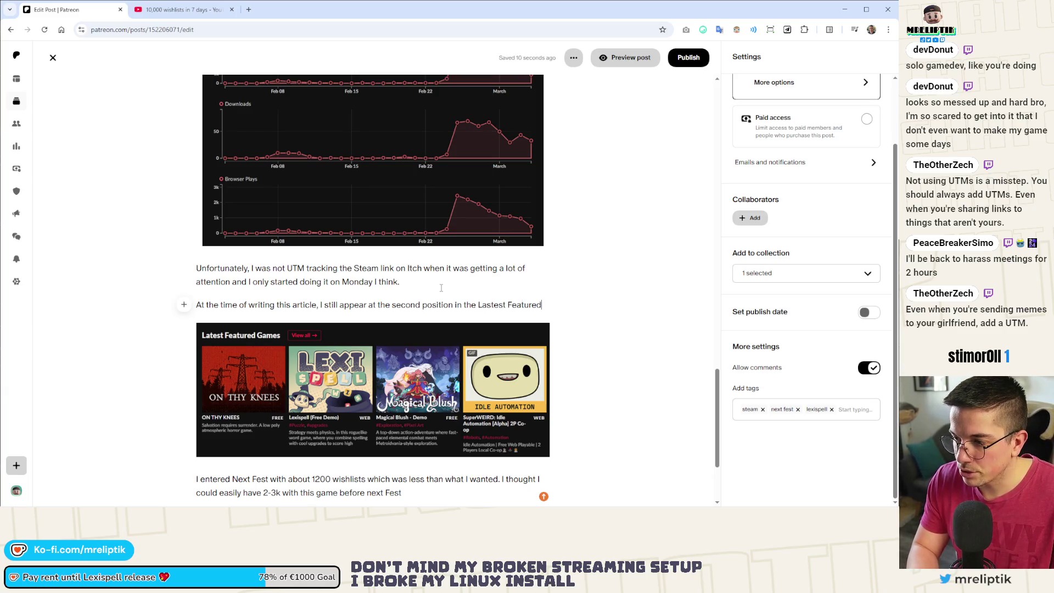
{"action": "type", "text": " Games "}
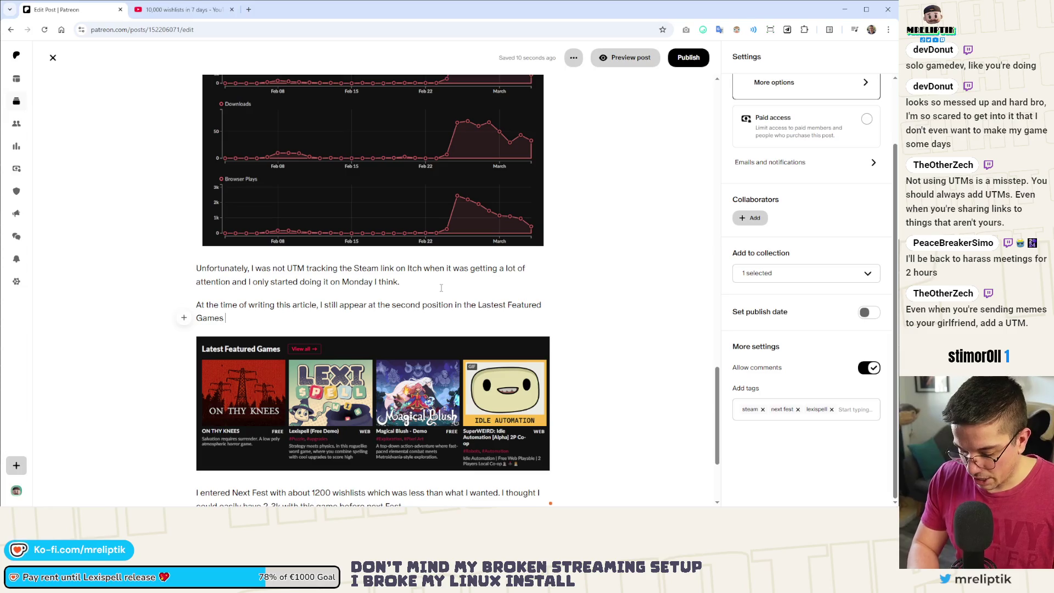
{"action": "type", "text": "on the front o"}
{"action": "type", "text": "page so it's a "}
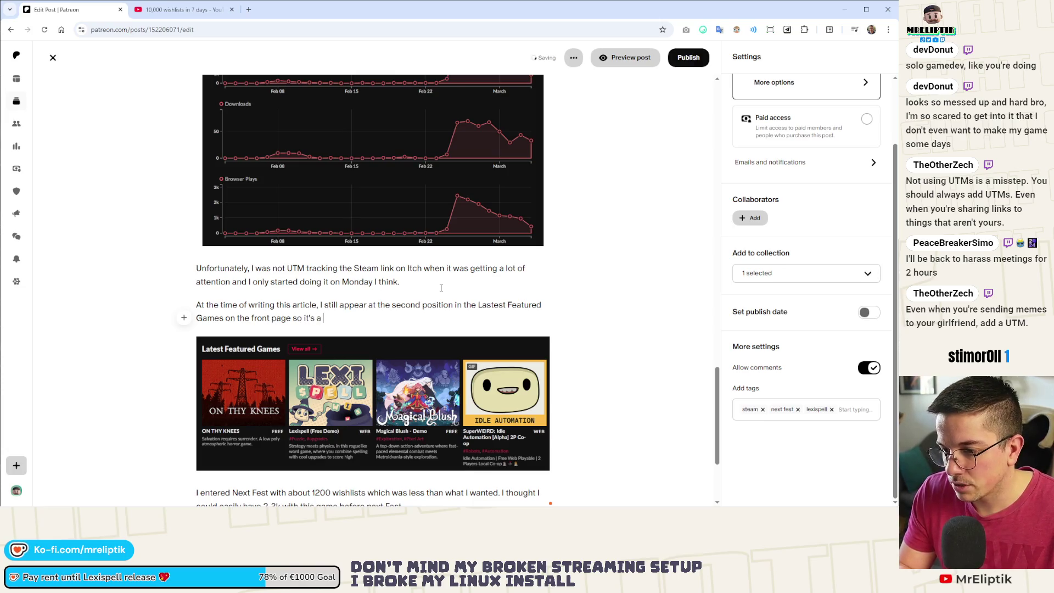
{"action": "type", "text": "great visibility boost."}
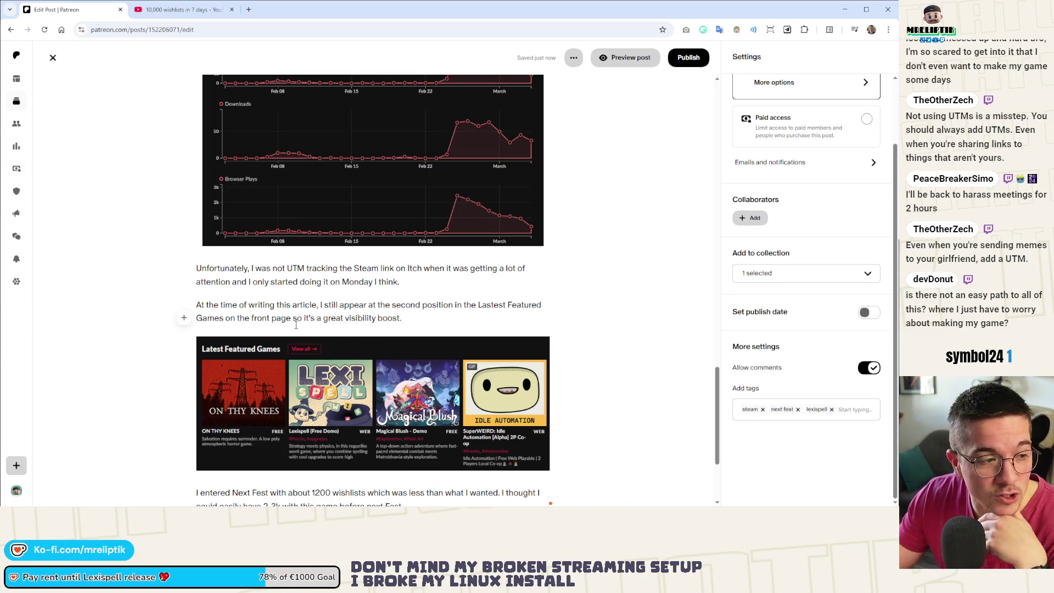
{"action": "scroll", "coordinate": [300, 332], "scroll_direction": "down", "scroll_amount": 3}
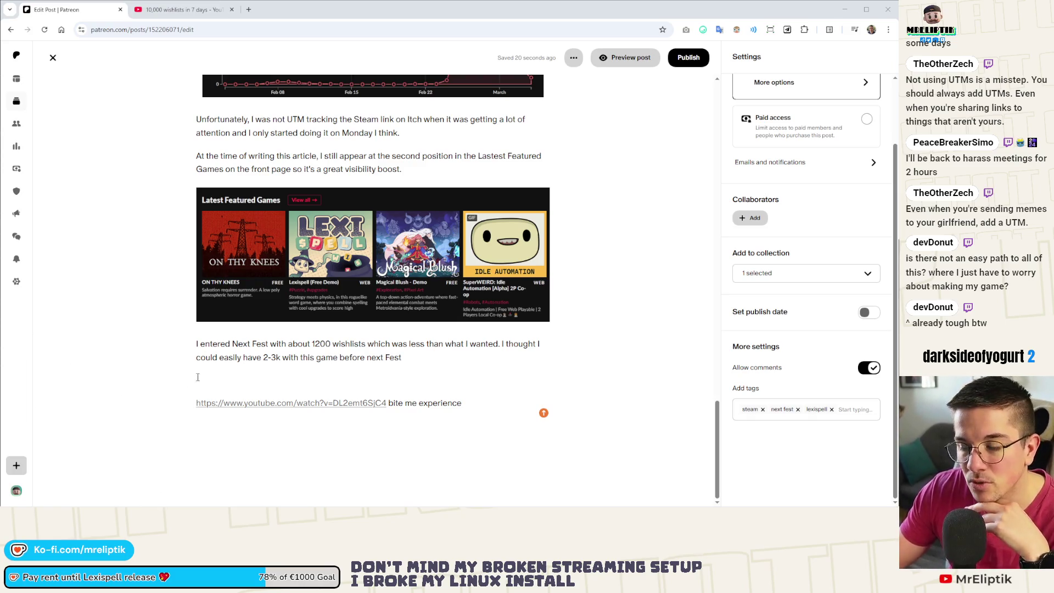
Capitalize 'next' to 'Next' at the end of the wishlist paragraph.
{"action": "left_click", "coordinate": [425, 361]}
{"action": "left_click", "coordinate": [372, 357]}
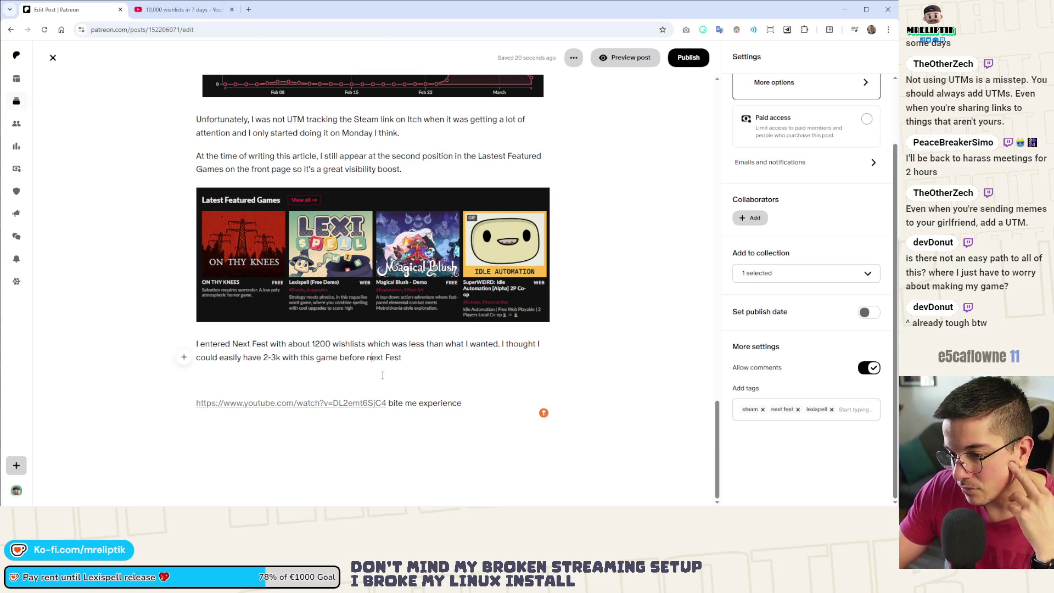
{"action": "key", "text": "BackSpace"}
{"action": "type", "text": "N"}
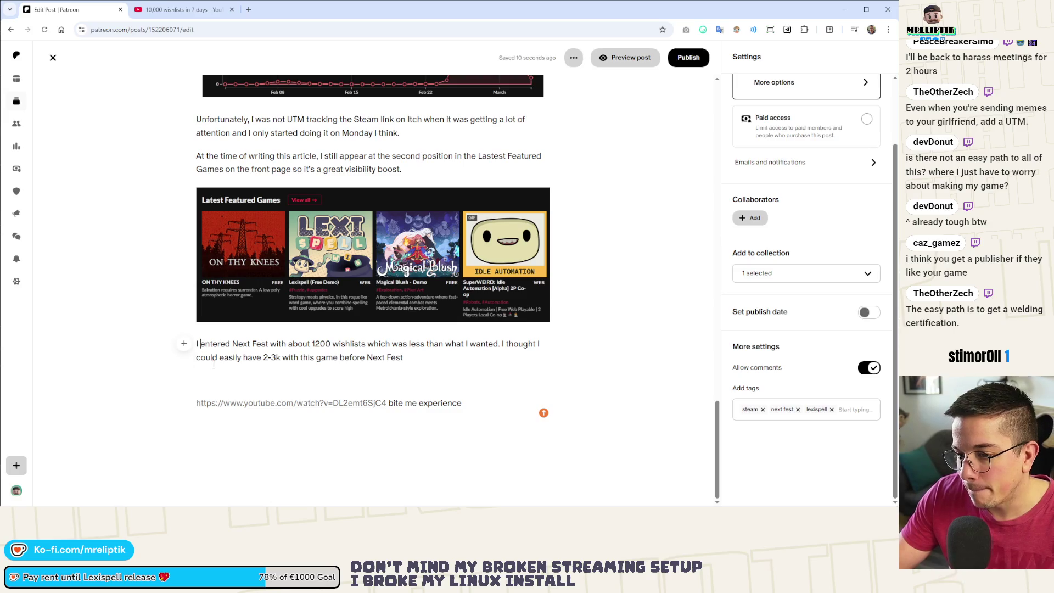
Insert the heading 'Success or not?' above the 'I entered Next Fest' paragraph.
{"action": "scroll", "coordinate": [213, 364], "scroll_direction": "up", "scroll_amount": 20}
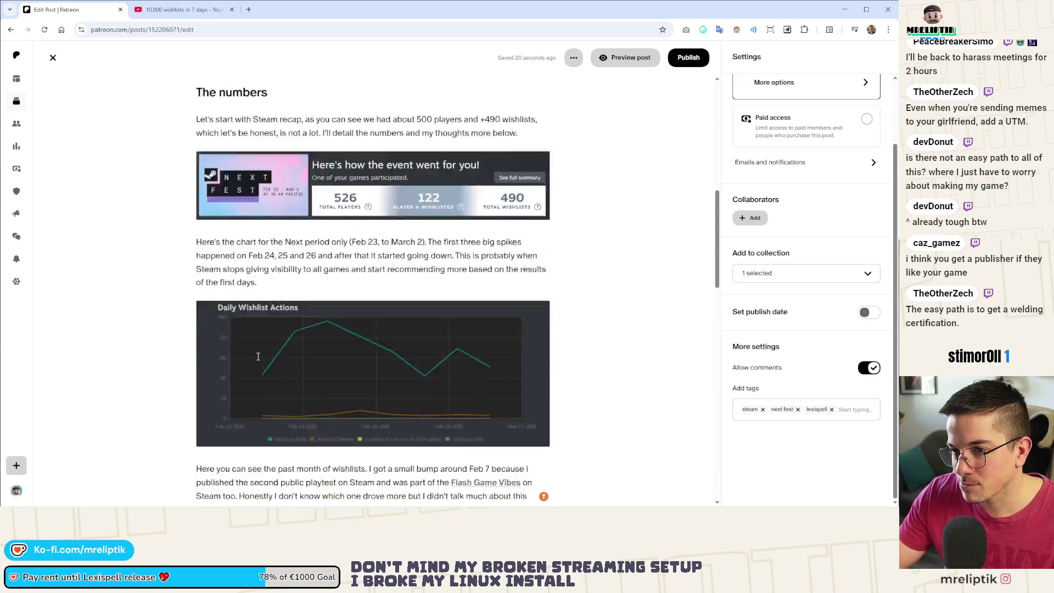
{"action": "scroll", "coordinate": [258, 357], "scroll_direction": "down", "scroll_amount": 20}
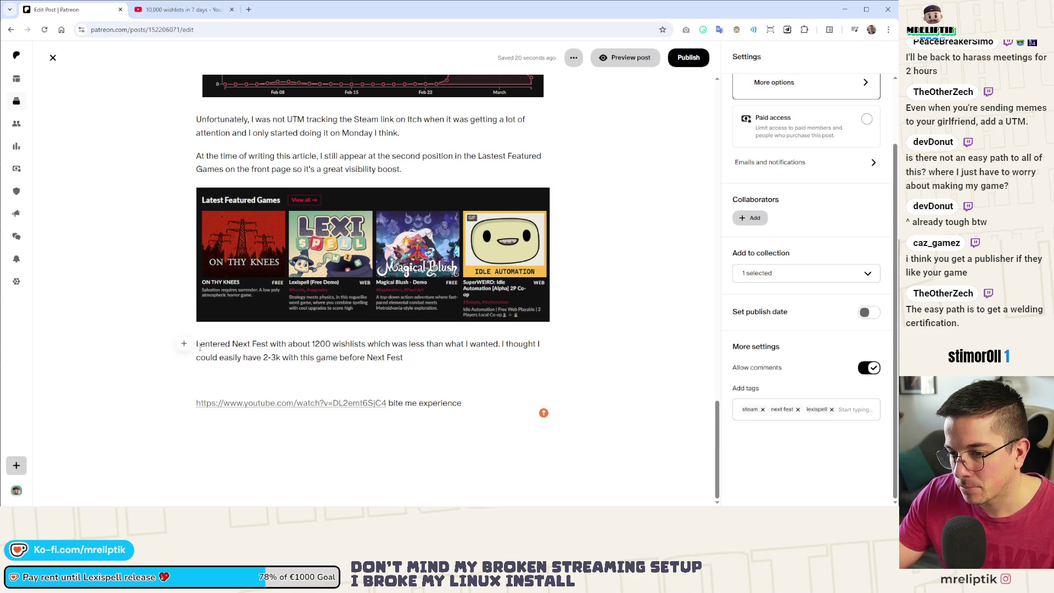
{"action": "key", "text": "Return"}
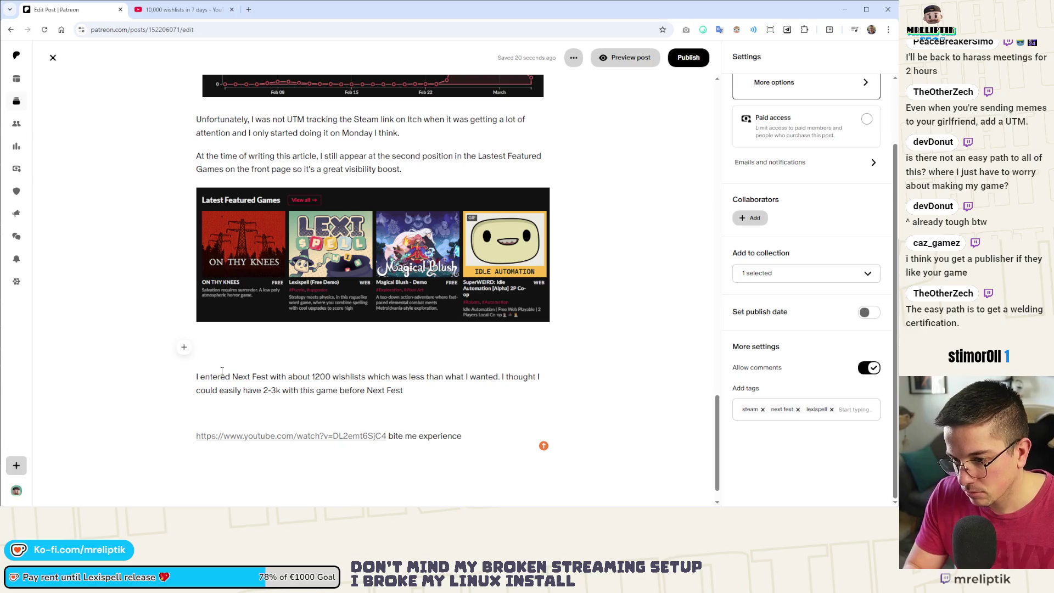
{"action": "type", "text": "A success?"}
{"action": "key", "text": "shift+Home"}
{"action": "type", "text": "Su"}
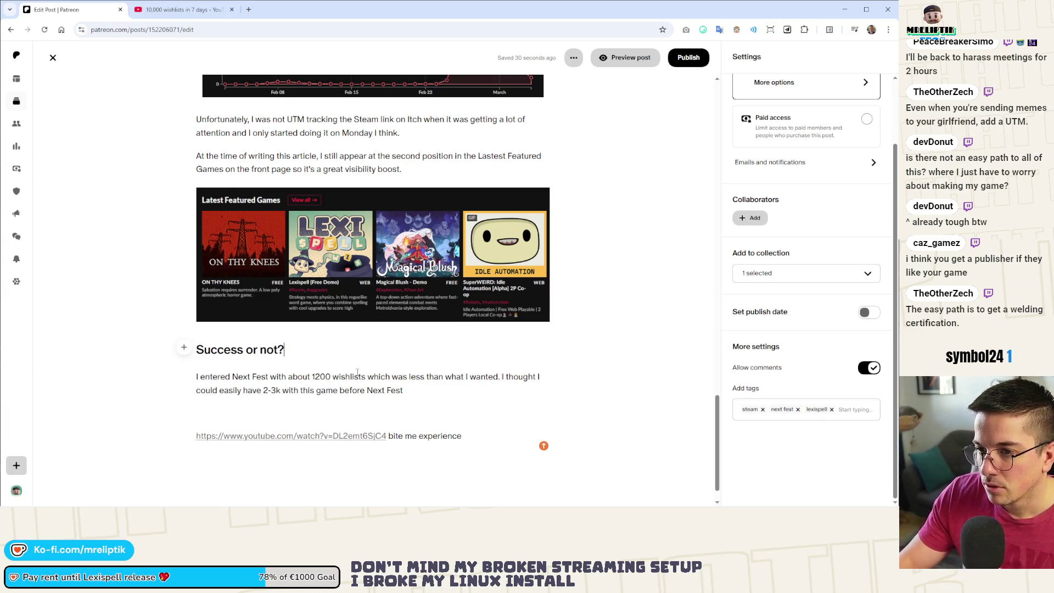
{"action": "scroll", "coordinate": [358, 373], "scroll_direction": "down", "scroll_amount": 1}
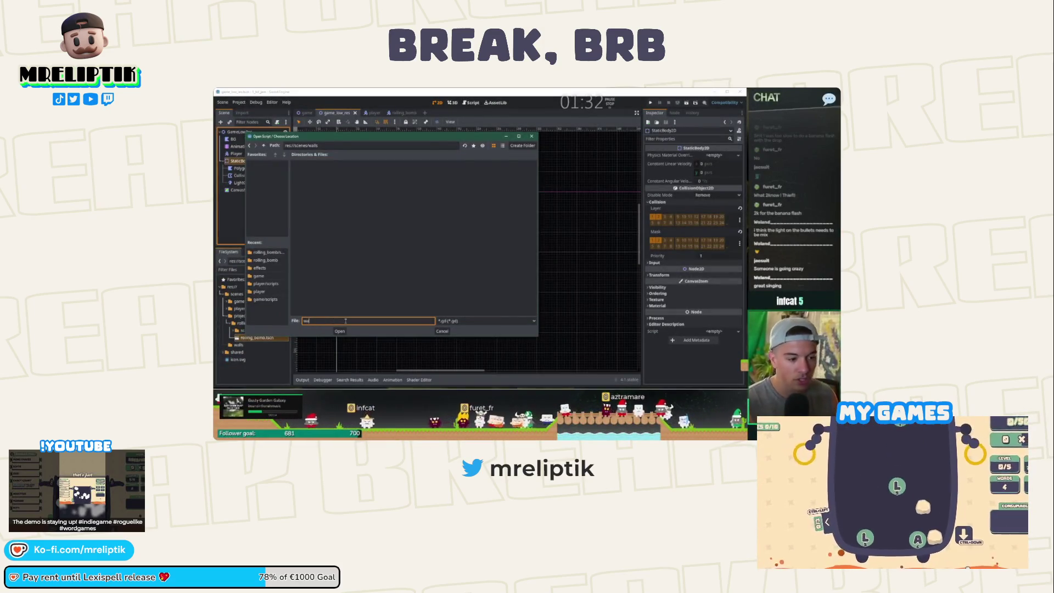
Create a scripts folder in scenes/walls, place walls.gd there, and save the scene.
{"action": "right_click", "coordinate": [365, 267]}
{"action": "left_click", "coordinate": [365, 270]}
{"action": "type", "text": "scrip"}
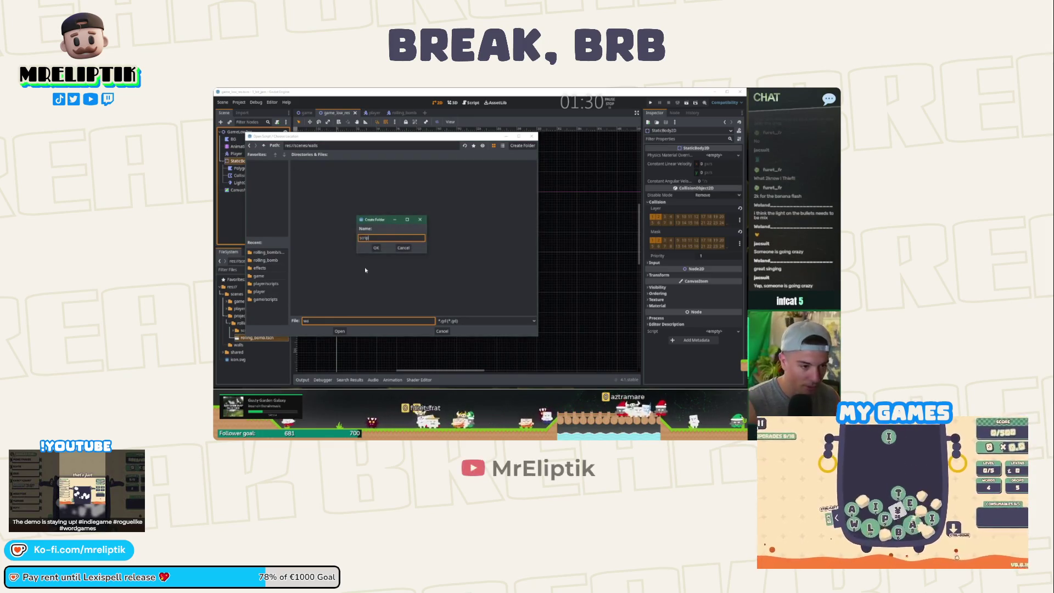
{"action": "type", "text": "ts"}
{"action": "key", "text": "Return"}
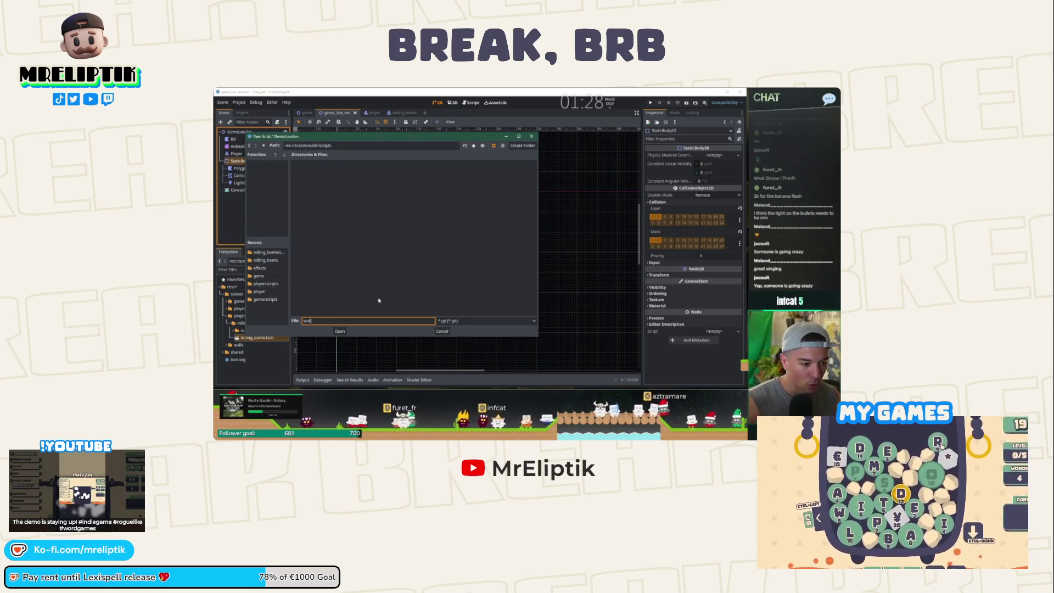
{"action": "left_click", "coordinate": [341, 332]}
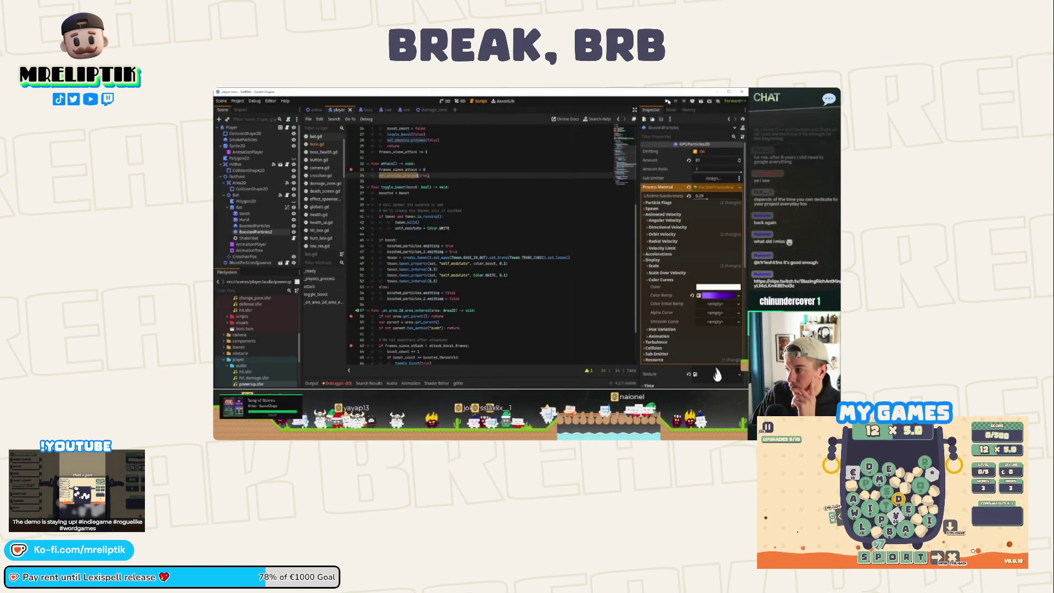
{"action": "key", "text": "ctrl+s"}
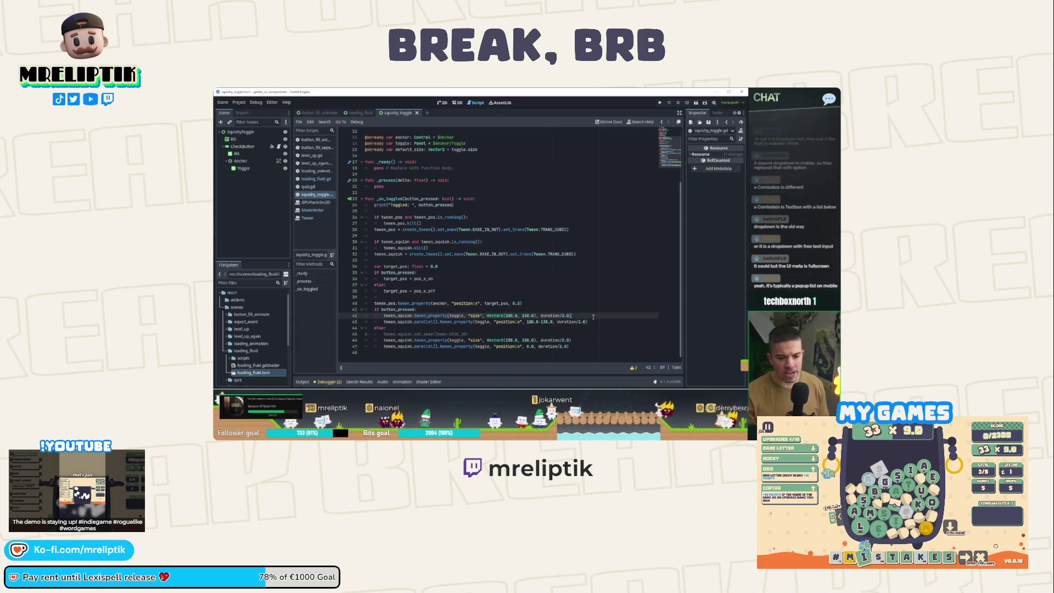
Duplicate the tween_property calls on lines 42 and 43, then remove the extra copy.
{"action": "key", "text": "Down"}
{"action": "key", "text": "End"}
{"action": "key", "text": "Return"}
{"action": "key", "text": "ctrl+v"}
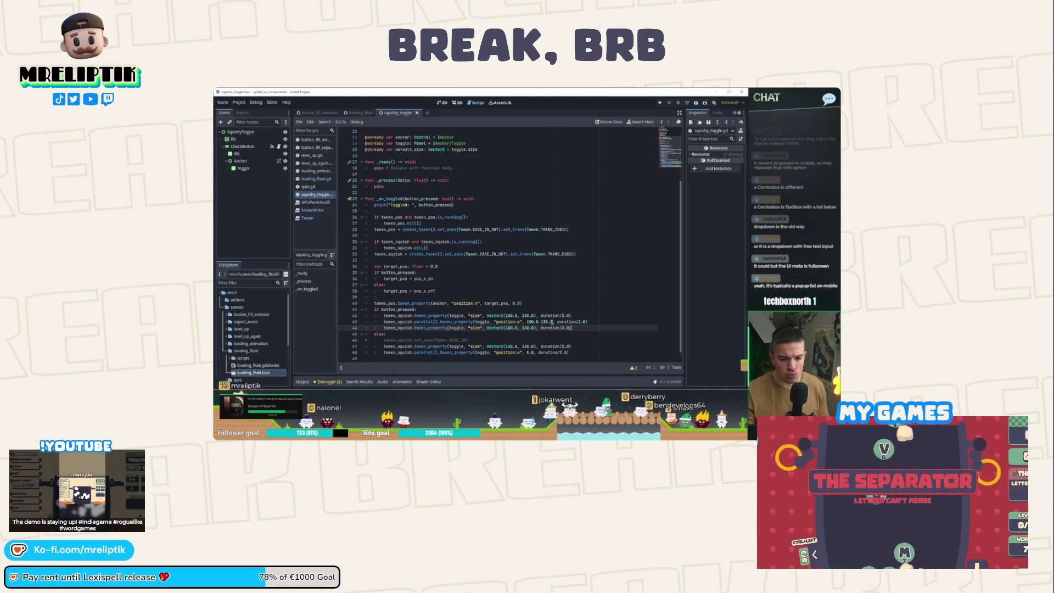
{"action": "left_click", "coordinate": [587, 322]}
{"action": "key", "text": "ctrl+c"}
{"action": "key", "text": "Down"}
{"action": "key", "text": "End"}
{"action": "key", "text": "Return"}
{"action": "key", "text": "ctrl+v"}
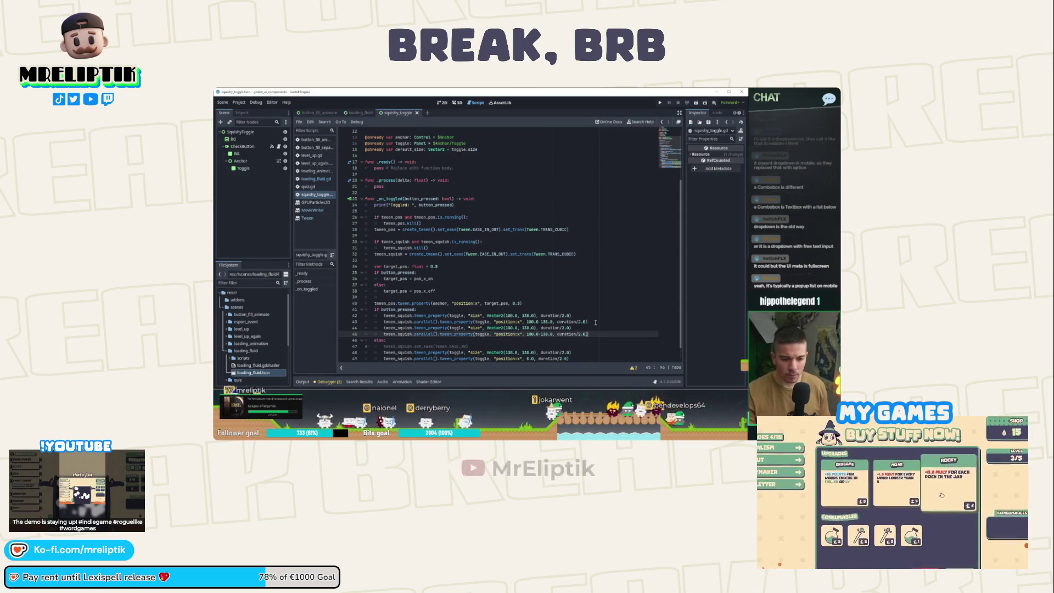
{"action": "key", "text": "ctrl+shift+k"}
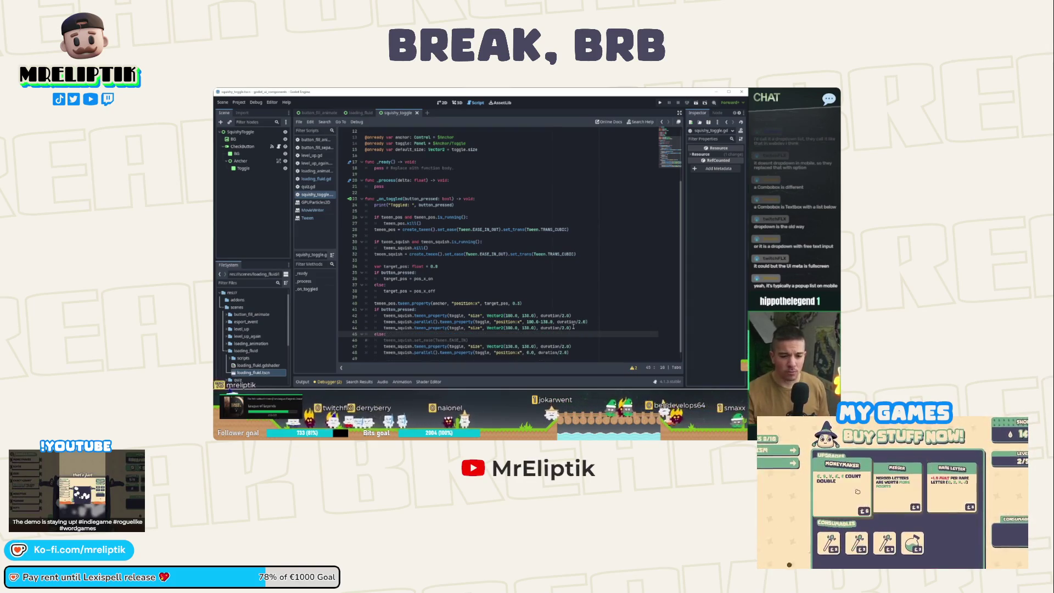
Remove '/2.' from the duration argument of the tween call on line 43.
{"action": "left_click", "coordinate": [586, 323]}
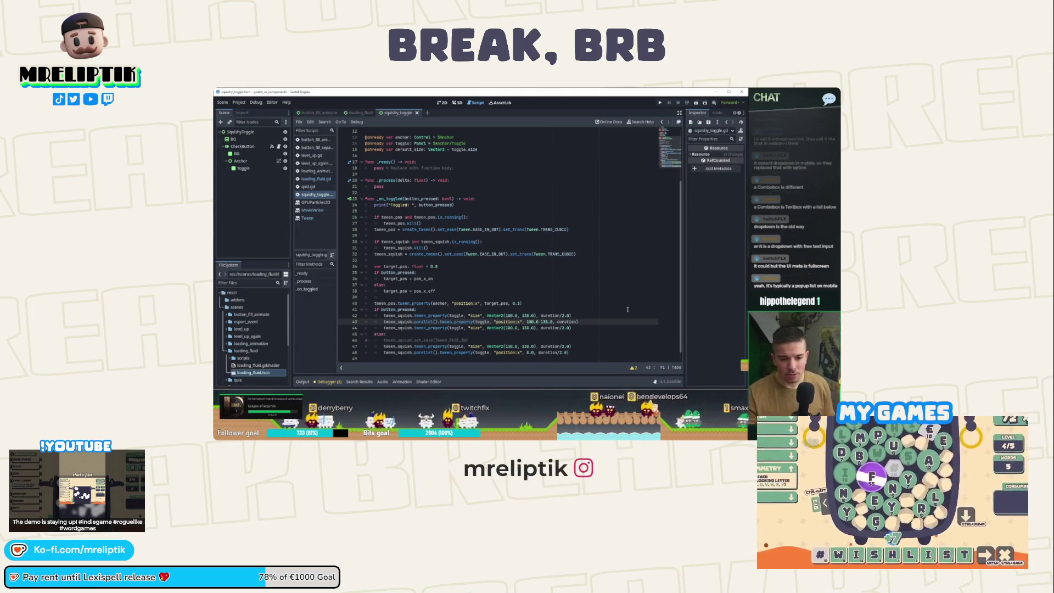
{"action": "scroll", "coordinate": [566, 316], "scroll_direction": "down", "scroll_amount": 1}
{"action": "key", "text": "BackSpace"}
{"action": "key", "text": "BackSpace"}
{"action": "key", "text": "BackSpace"}
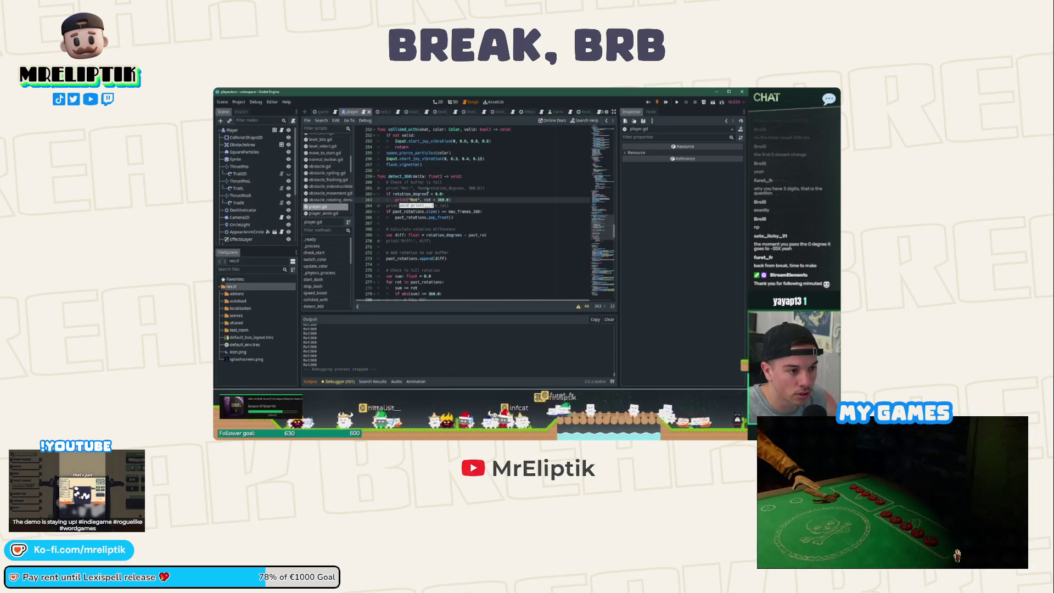
Replace rotation_degrees on line 262 with fmod(rotation_degrees, 360.0).
{"action": "left_click_drag", "start_coordinate": [418, 189], "coordinate": [431, 188]}
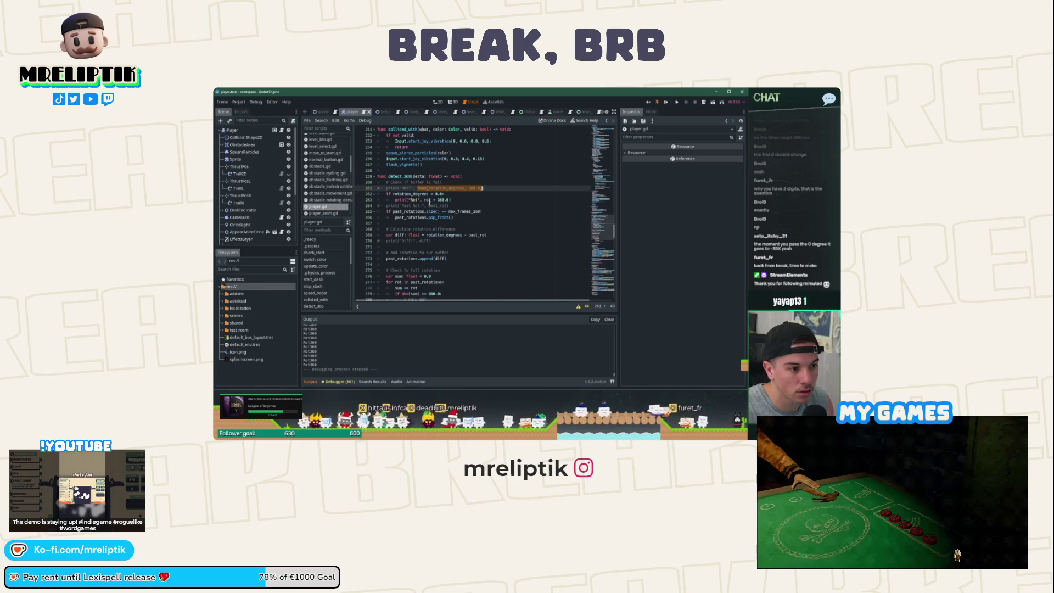
{"action": "double_click", "coordinate": [411, 194]}
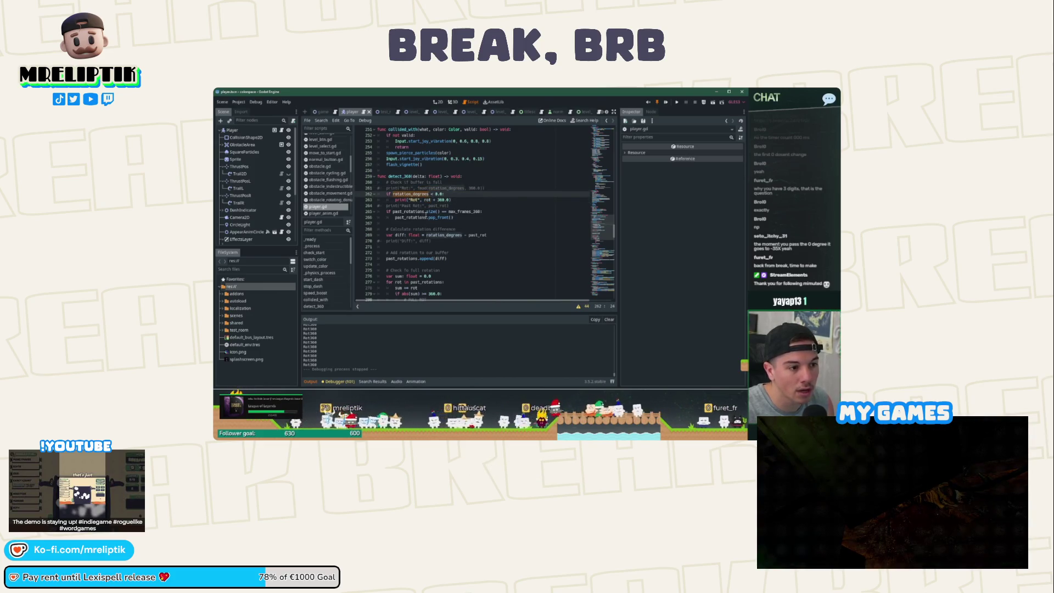
{"action": "key", "text": "ctrl+v"}
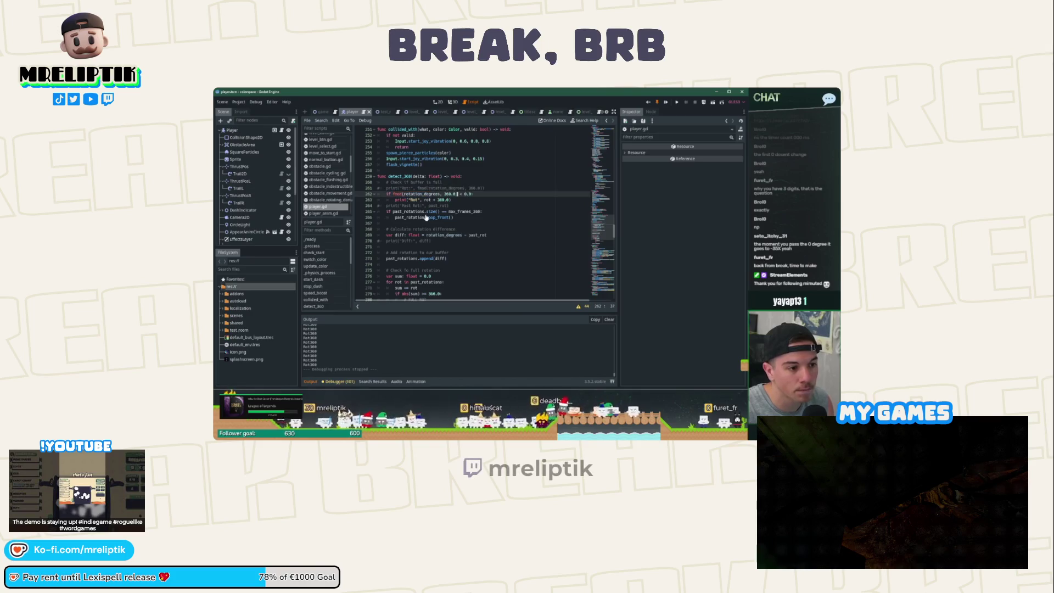
{"action": "left_click", "coordinate": [428, 199]}
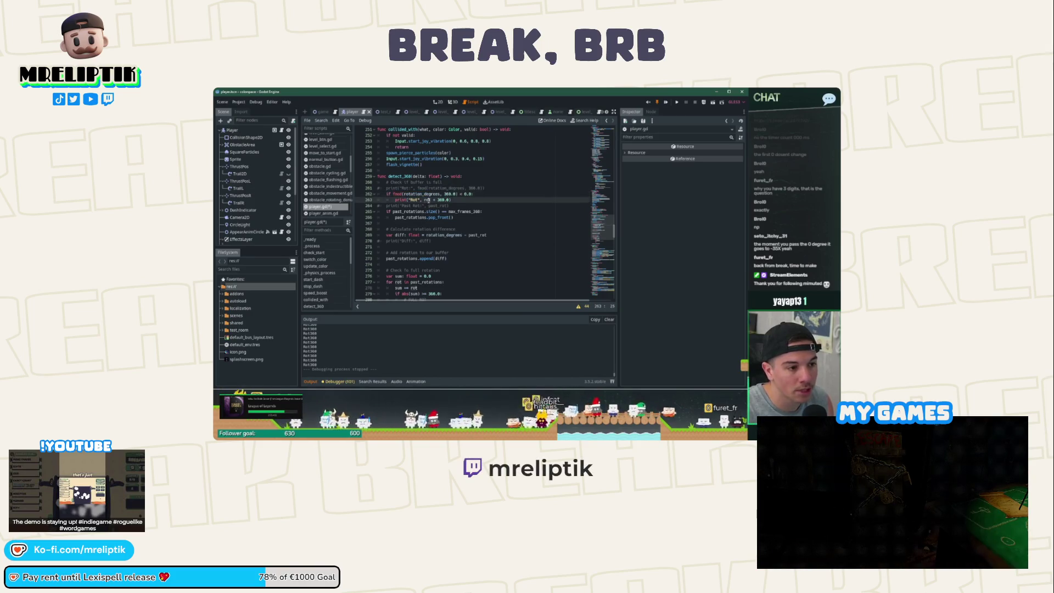
{"action": "left_click", "coordinate": [440, 195]}
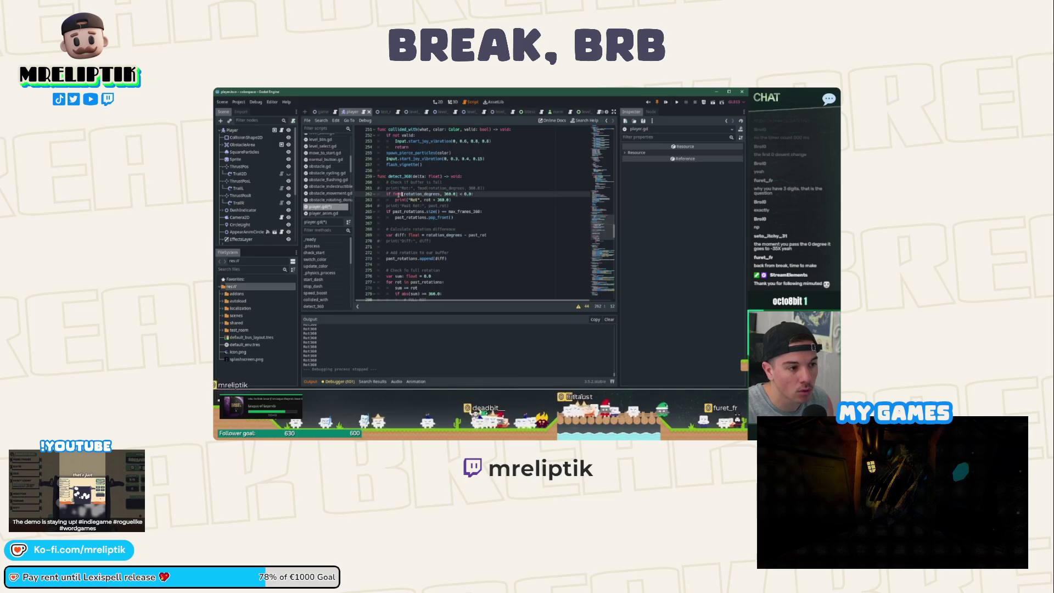
Replace the fmod expression in the following check with curr_rot, then save and run the game.
{"action": "left_click", "coordinate": [451, 183]}
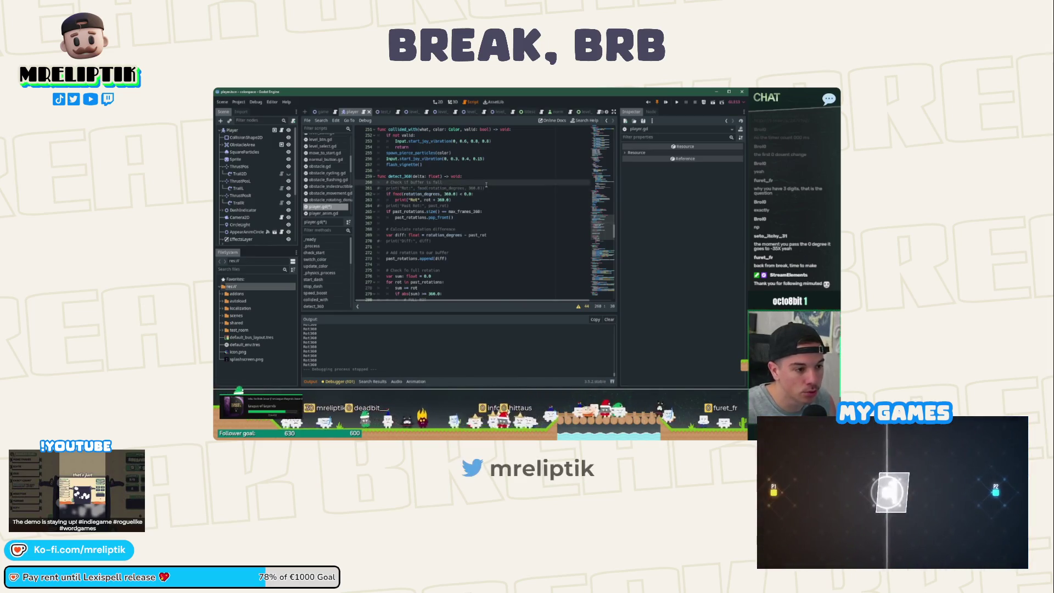
{"action": "key", "text": "Return"}
{"action": "type", "text": "var curr_rot: float = fmod(rotation_degrees, 360.0)"}
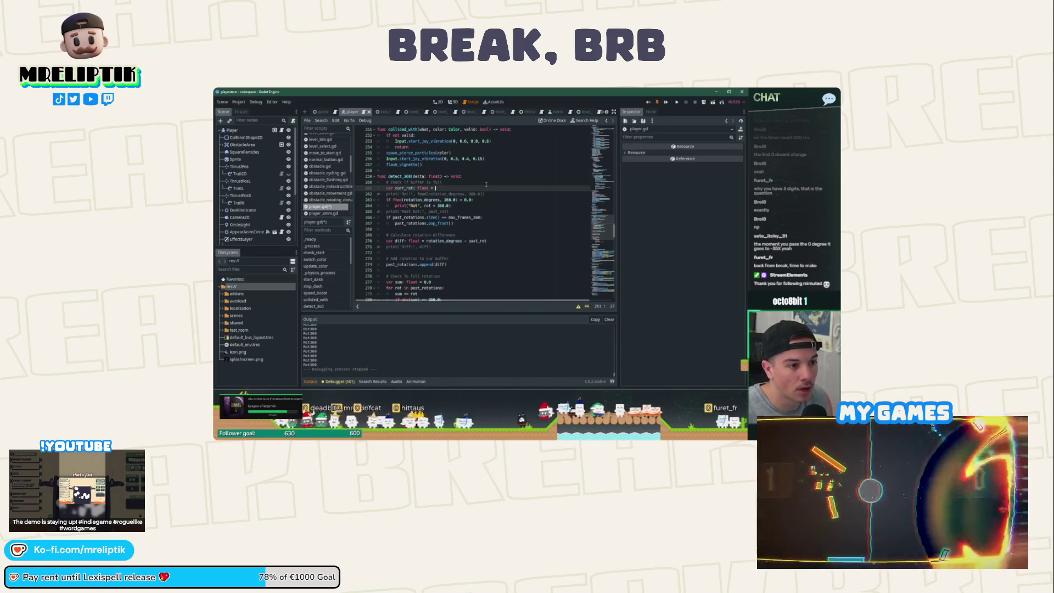
{"action": "left_click_drag", "start_coordinate": [459, 200], "coordinate": [392, 199]}
{"action": "type", "text": "curr_rot"}
{"action": "left_click", "coordinate": [428, 205]}
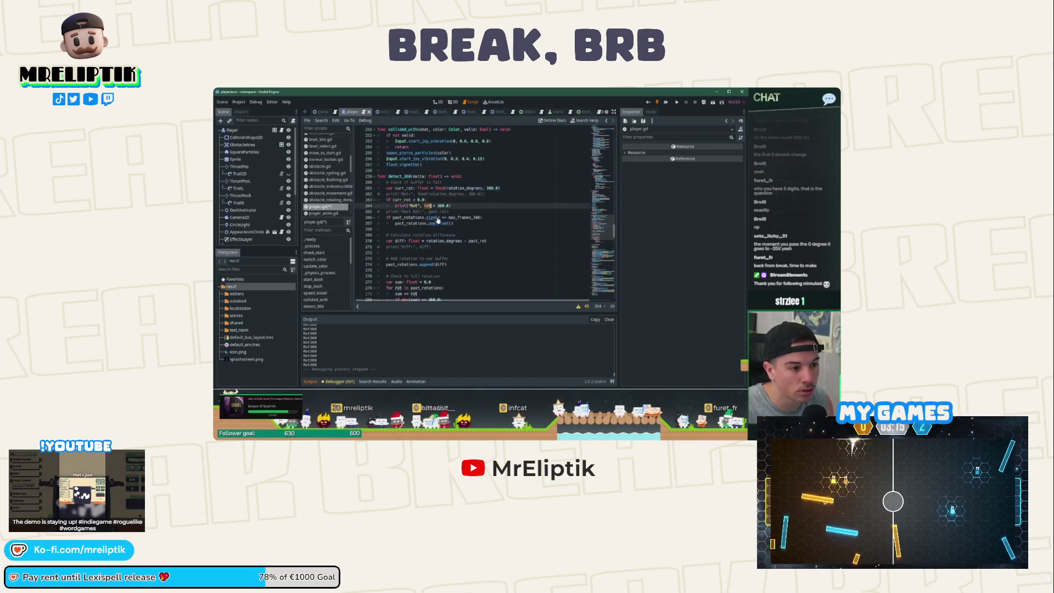
{"action": "left_click", "coordinate": [666, 103]}
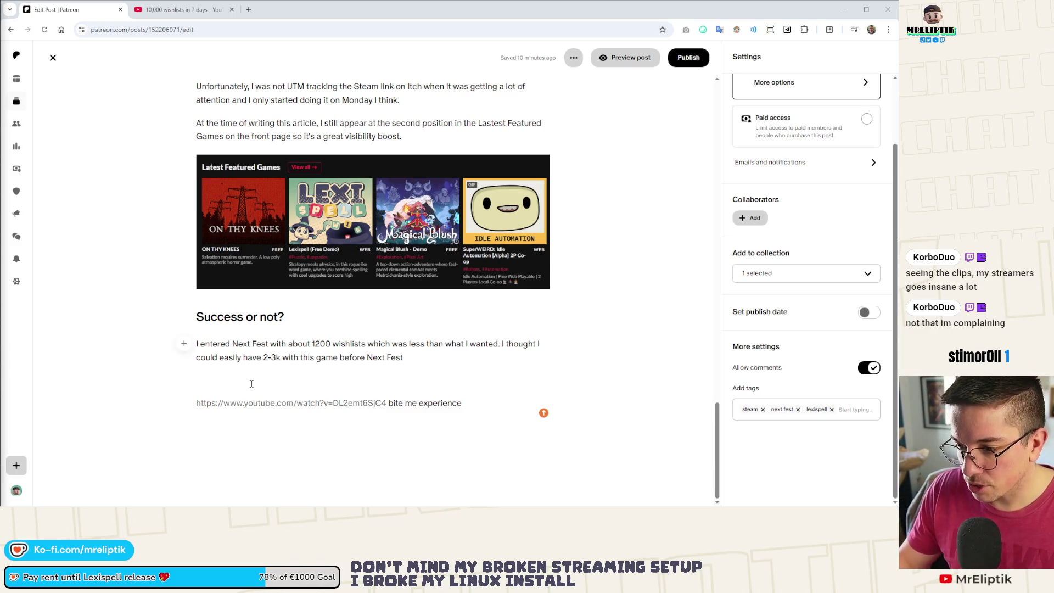
Append that the demo released late and creator outreach started only days before the fest.
{"action": "left_click", "coordinate": [226, 351]}
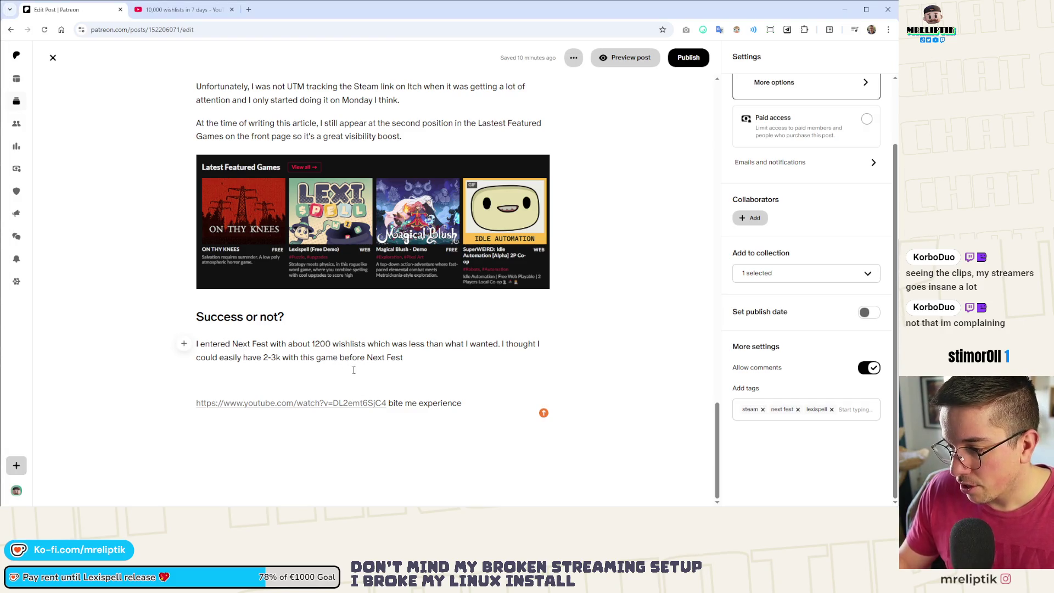
{"action": "left_click", "coordinate": [502, 351]}
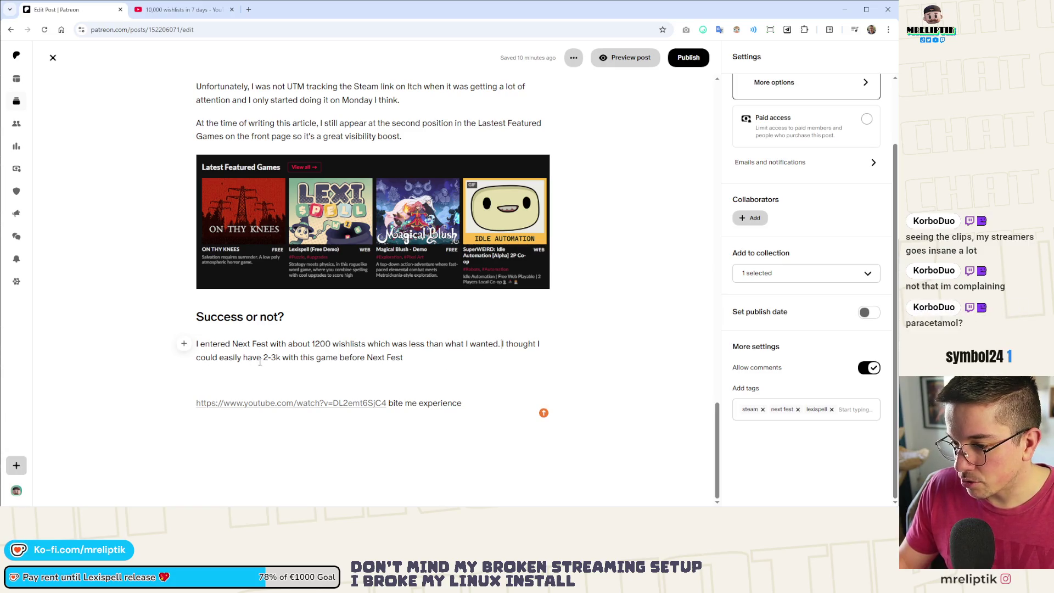
{"action": "left_click", "coordinate": [400, 361]}
{"action": "type", "text": "ut unfortunately I"}
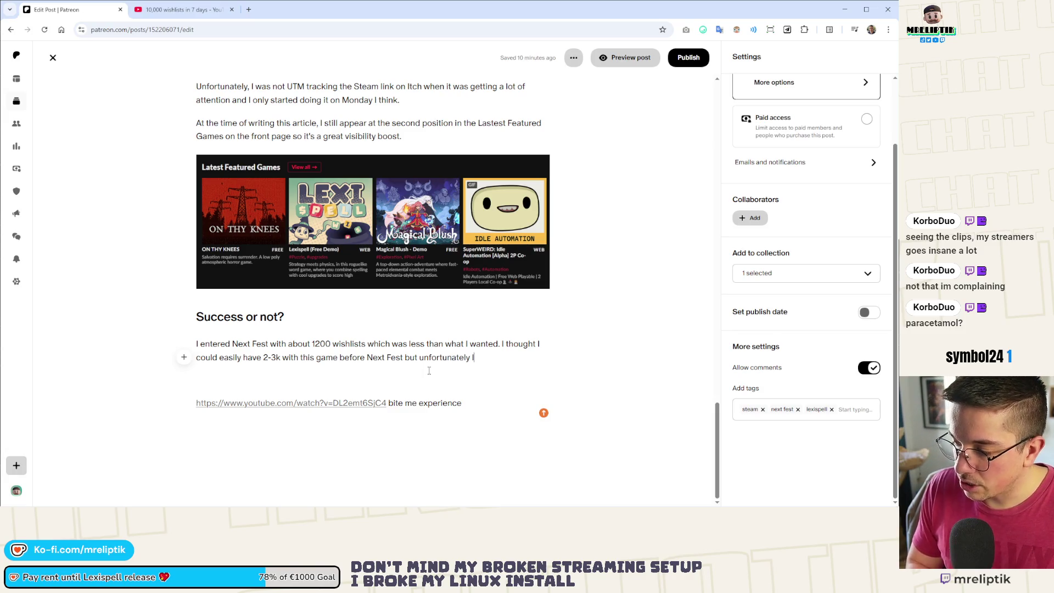
{"action": "type", "text": " released"}
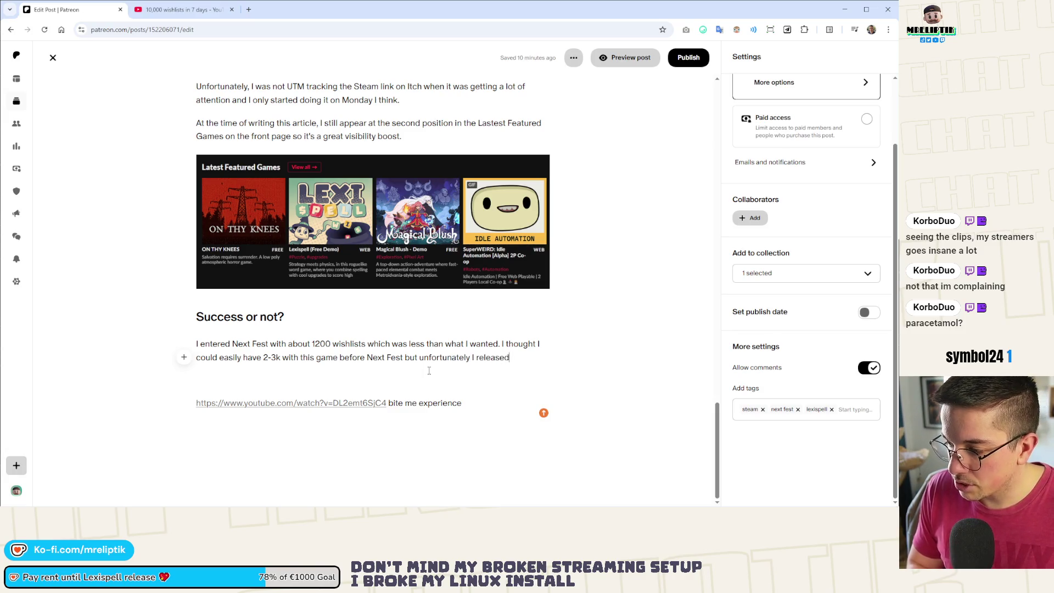
{"action": "type", "text": " the demo quite late and"}
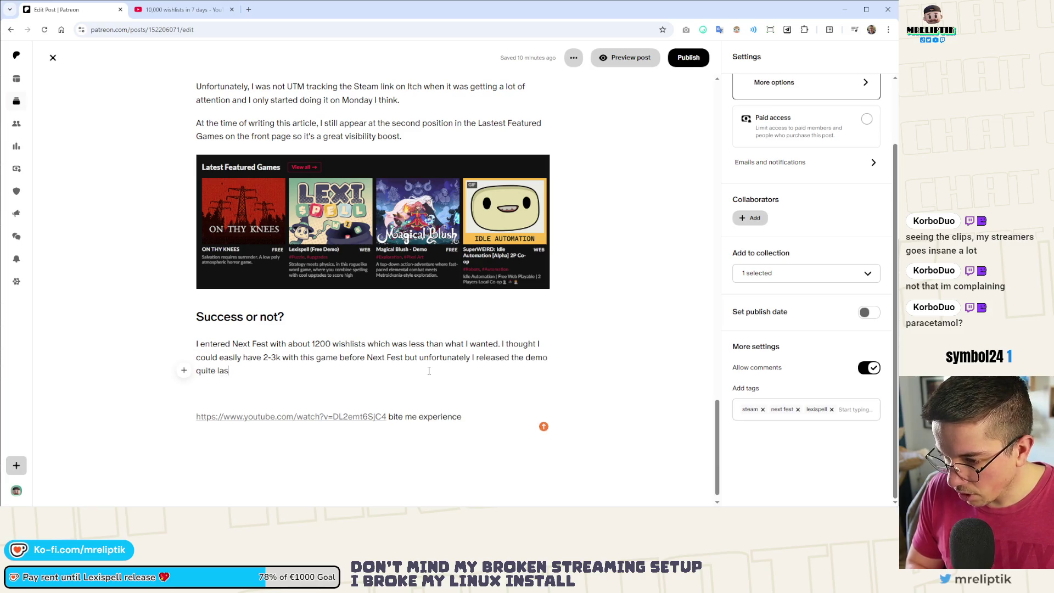
{"action": "type", "text": " wasn't"}
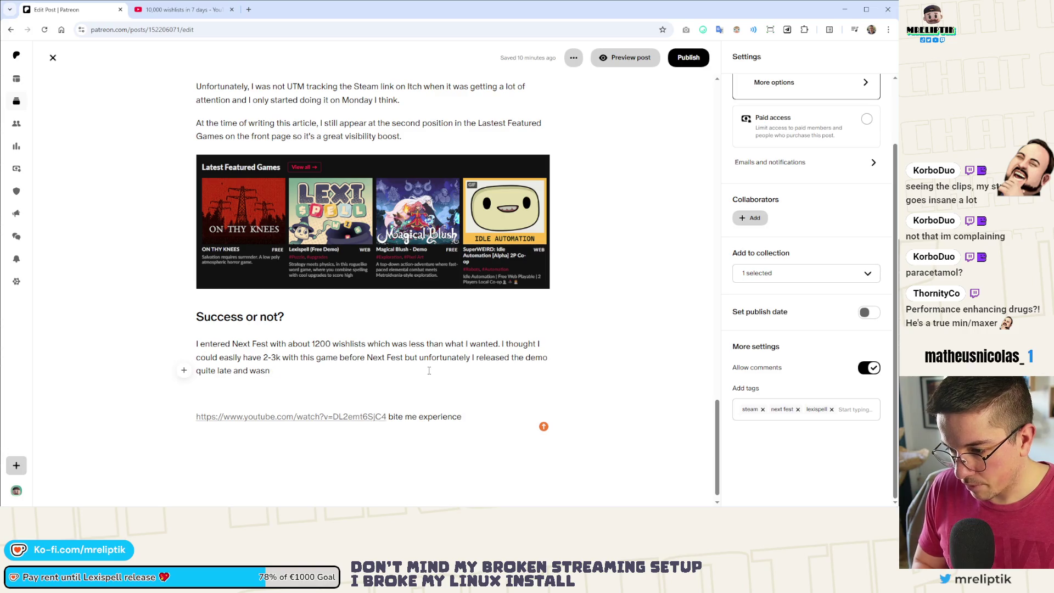
{"action": "key", "text": "BackSpace"}
{"action": "key", "text": "BackSpace"}
{"action": "key", "text": "BackSpace"}
{"action": "type", "text": "starte"}
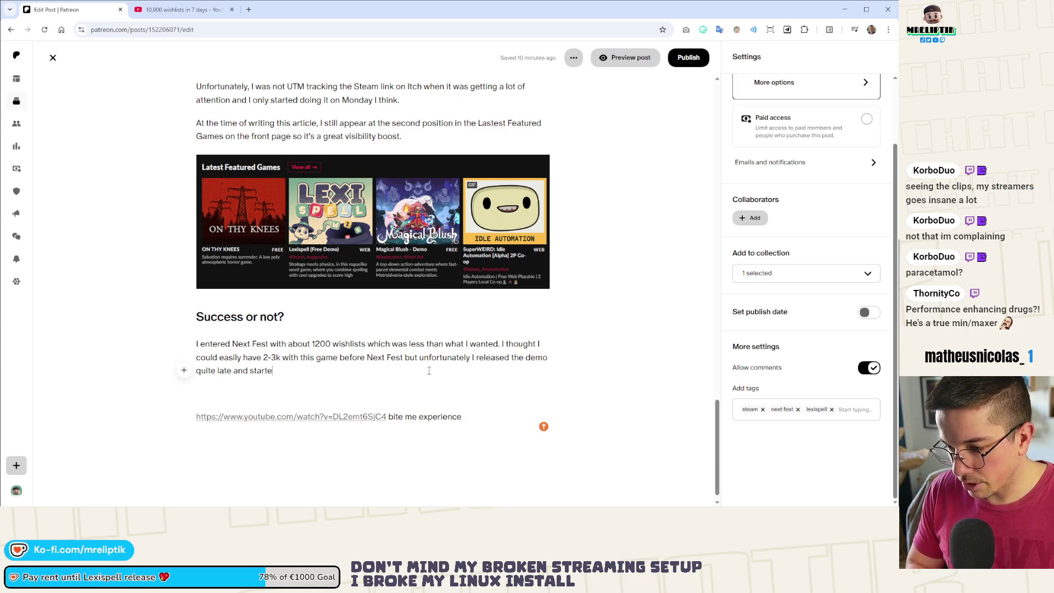
{"action": "type", "text": "d reaching out to content creators only days "}
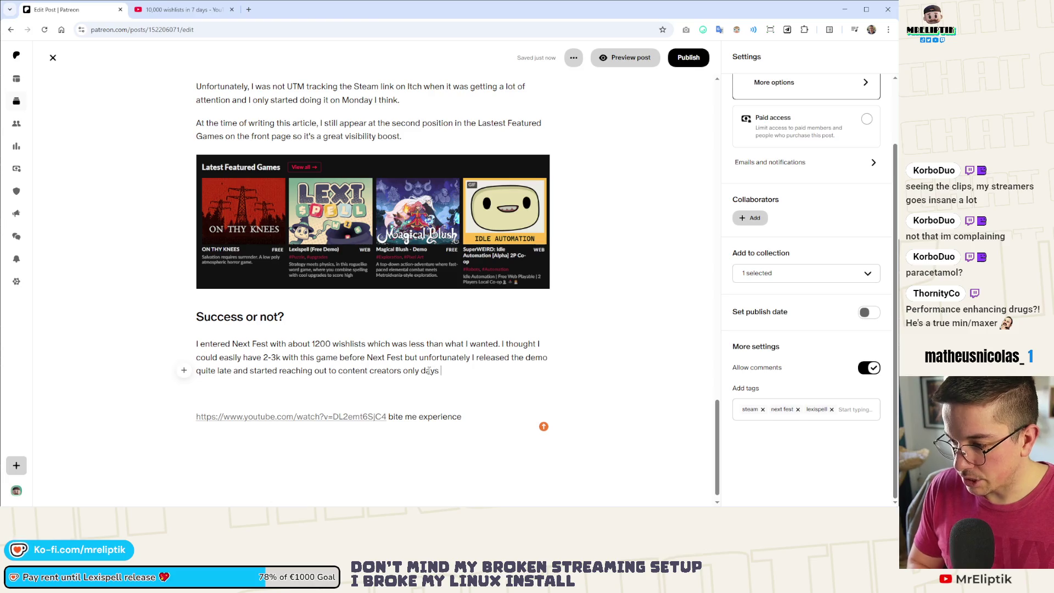
{"action": "type", "text": "before the N"}
{"action": "type", "text": "ext Fest "}
{"action": "type", "text": "starte"}
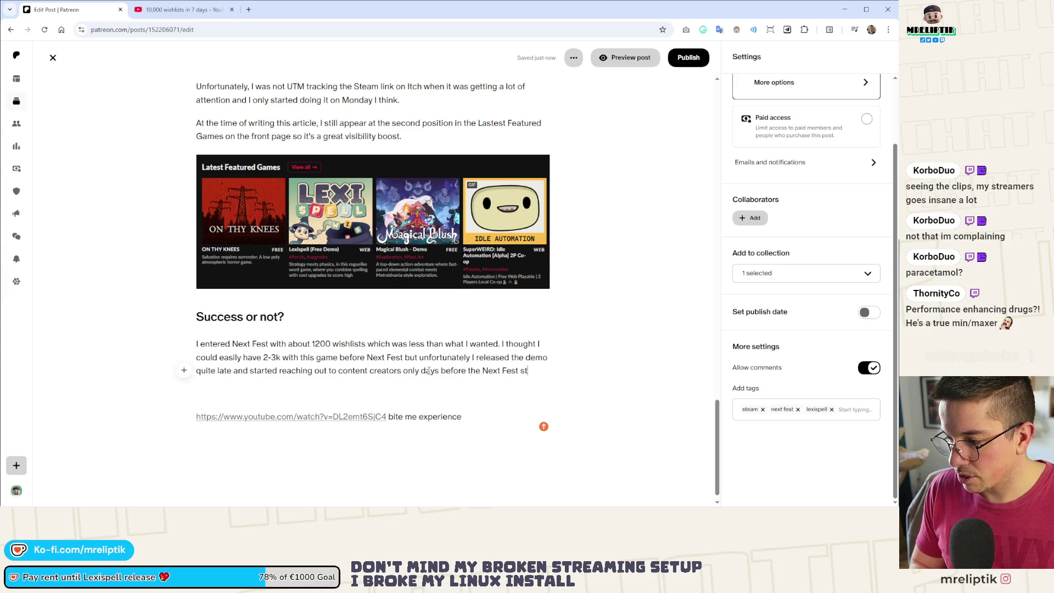
{"action": "key", "text": "ctrl+shift+Left"}
{"action": "key", "text": "ctrl+shift+Left"}
{"action": "key", "text": "ctrl+shift+Left"}
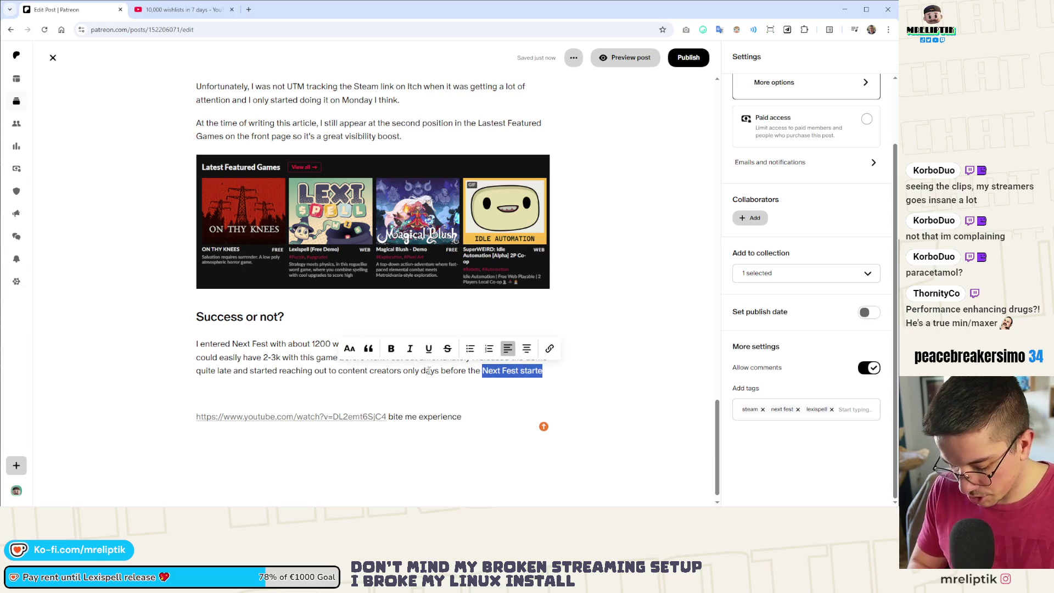
{"action": "type", "text": "fest st"}
{"action": "type", "text": "te"}
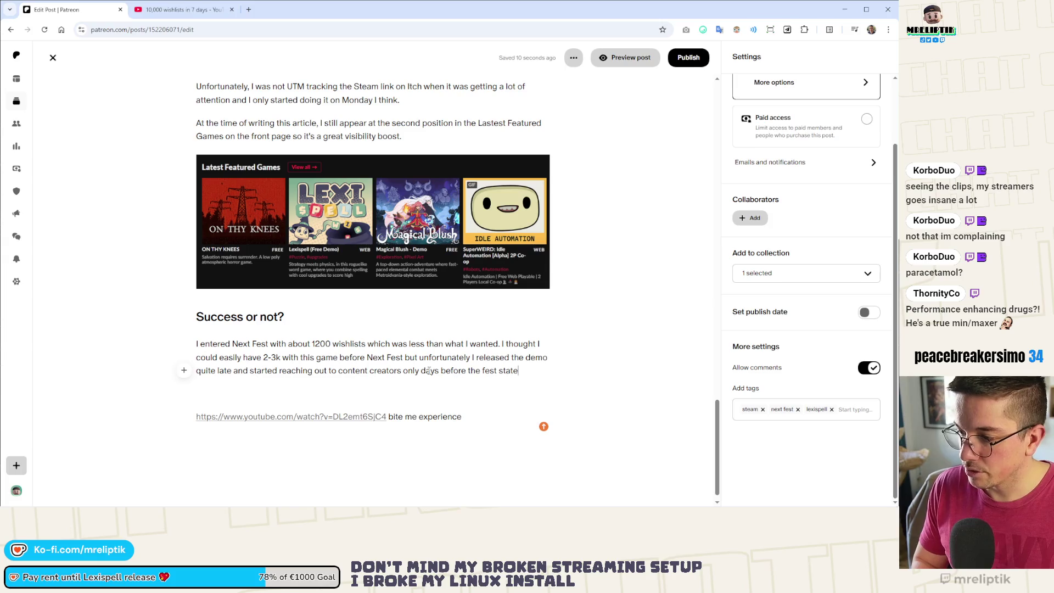
{"action": "type", "text": "ted."}
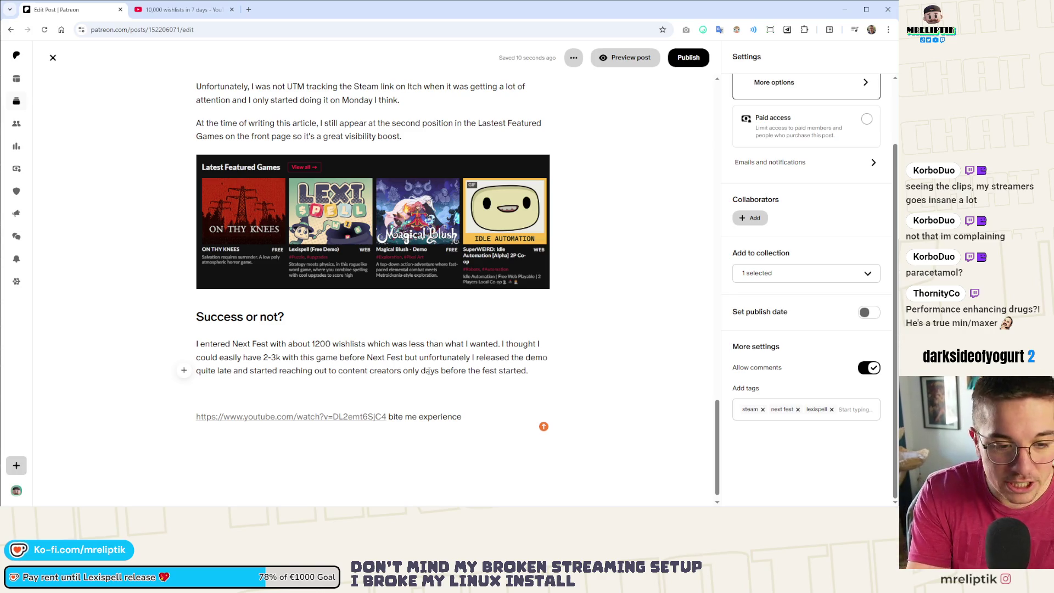
Go back from the YouTube video to the Patreon draft's Success or not? paragraph.
{"action": "left_click", "coordinate": [162, 16]}
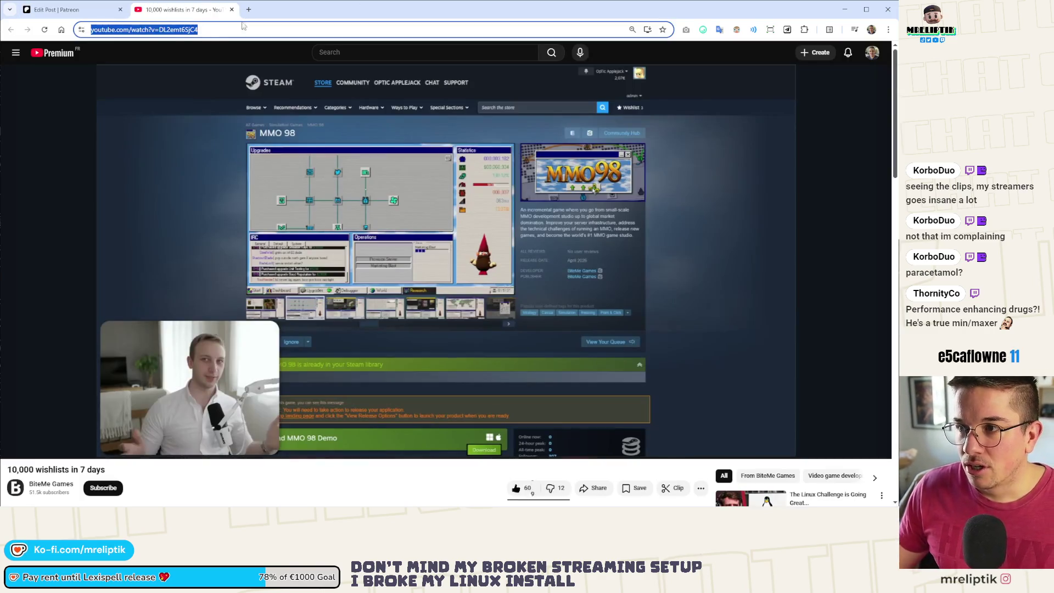
{"action": "left_click", "coordinate": [66, 9]}
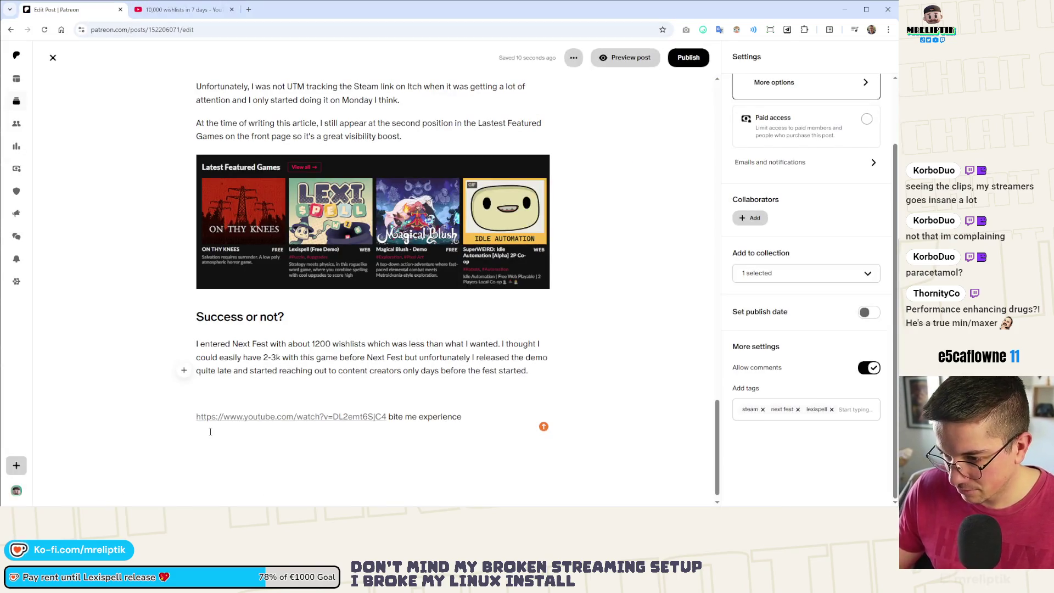
{"action": "left_click", "coordinate": [382, 387]}
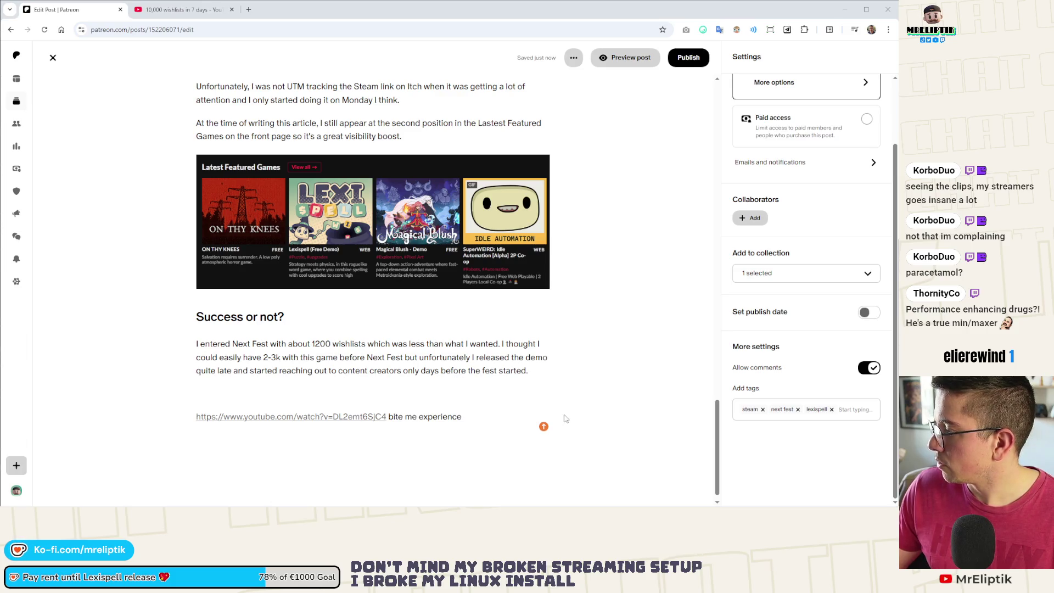
{"action": "left_click", "coordinate": [543, 373]}
Add that wishlists are now 1653, beating Hyperslice's launch but short of Lexispell's potential.
{"action": "type", "text": "I'm now sitting at 1"}
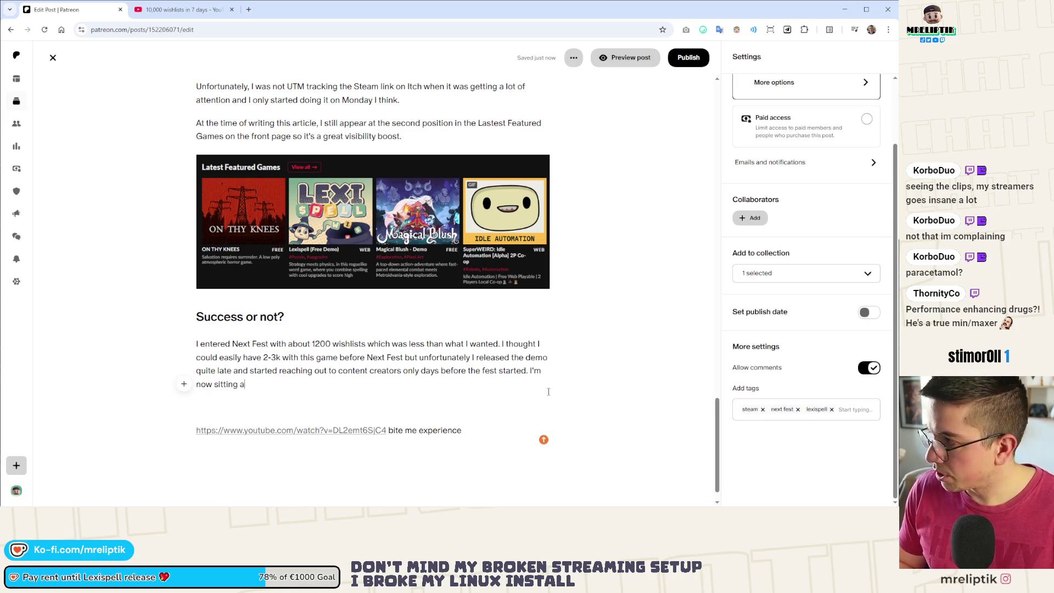
{"action": "type", "text": "653 a"}
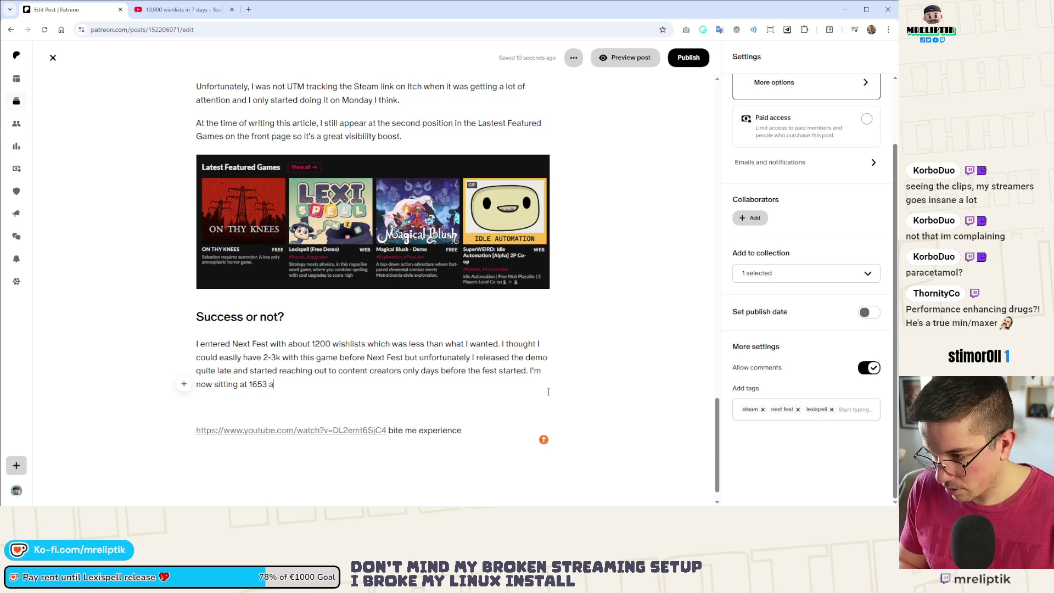
{"action": "key", "text": "BackSpace"}
{"action": "key", "text": "BackSpace"}
{"action": "type", "text": "  so"}
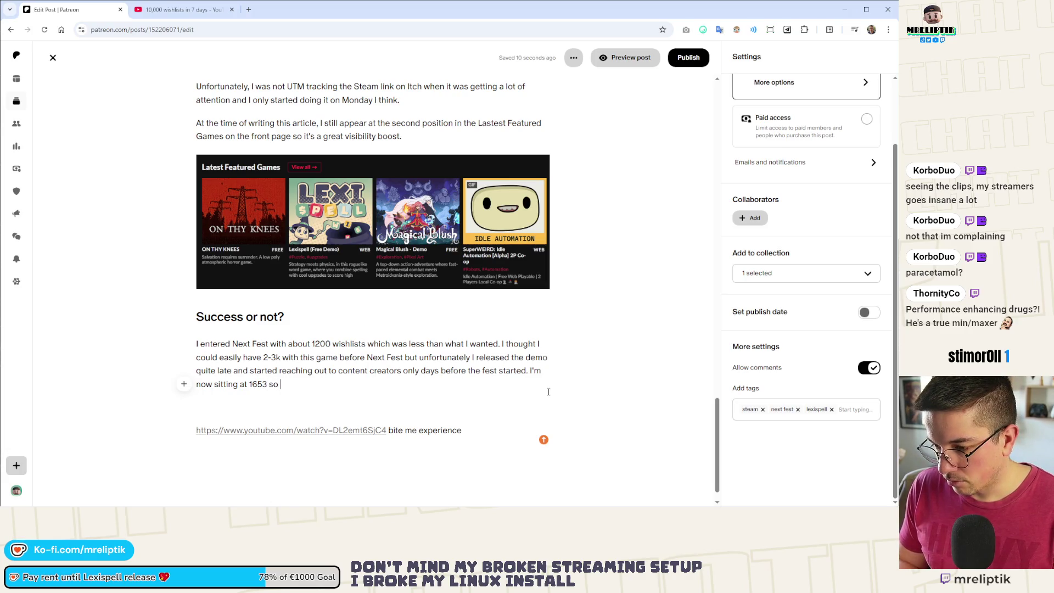
{"action": "type", "text": "that's still"}
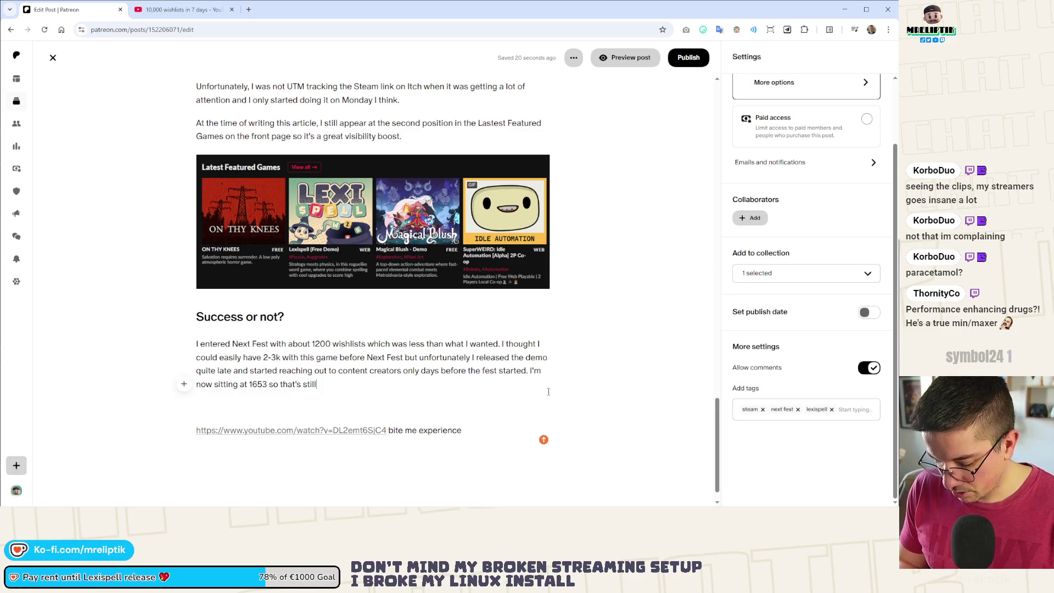
{"action": "type", "text": " better"}
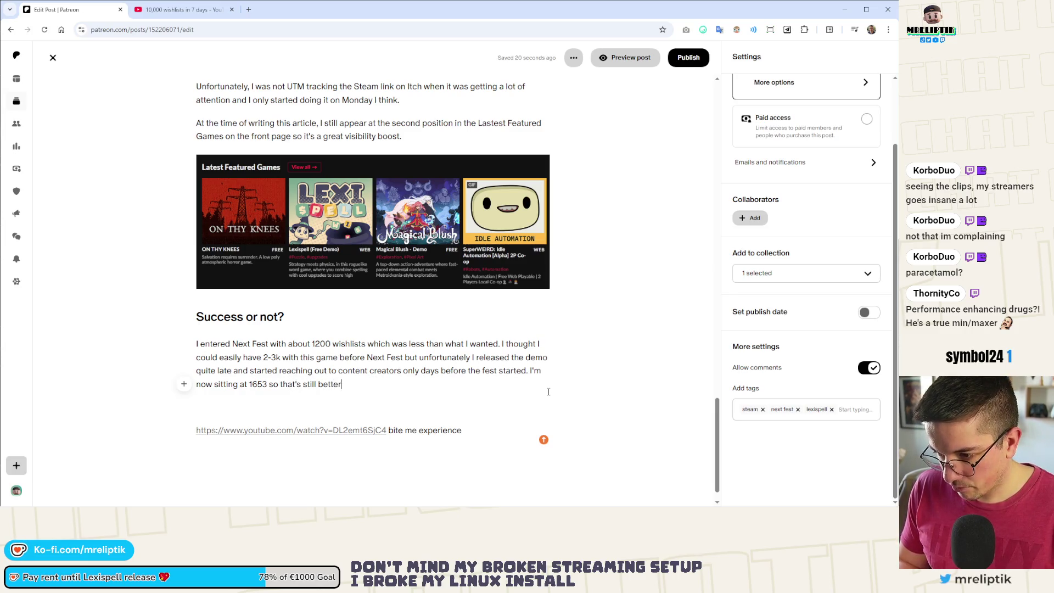
{"action": "key", "text": "BackSpace"}
{"action": "key", "text": "BackSpace"}
{"action": "key", "text": "BackSpace"}
{"action": "type", "text": ". It's already better than "}
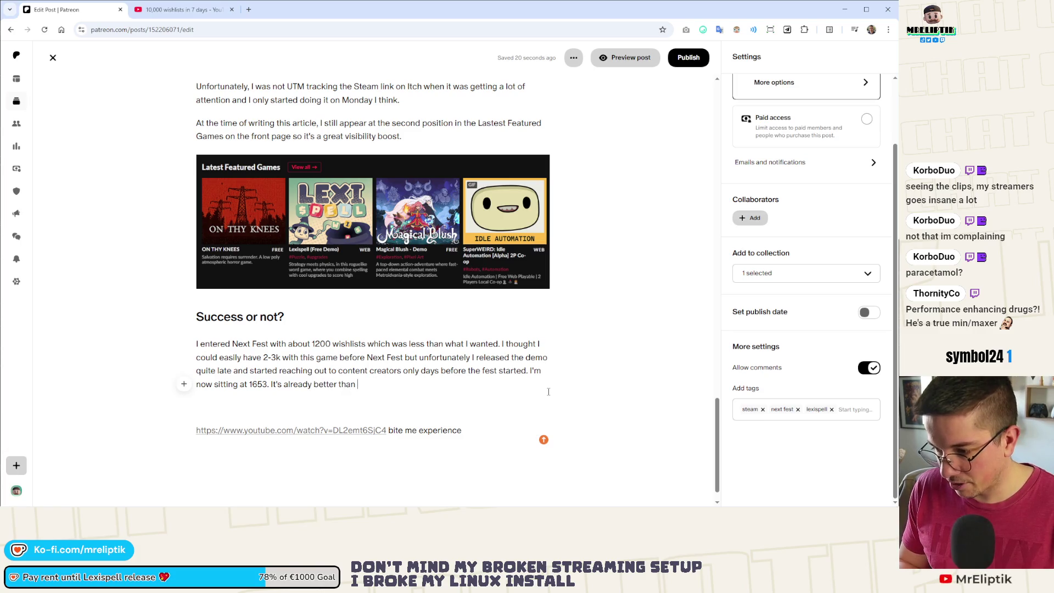
{"action": "type", "text": "what Hyperslice released with and honestly it'"}
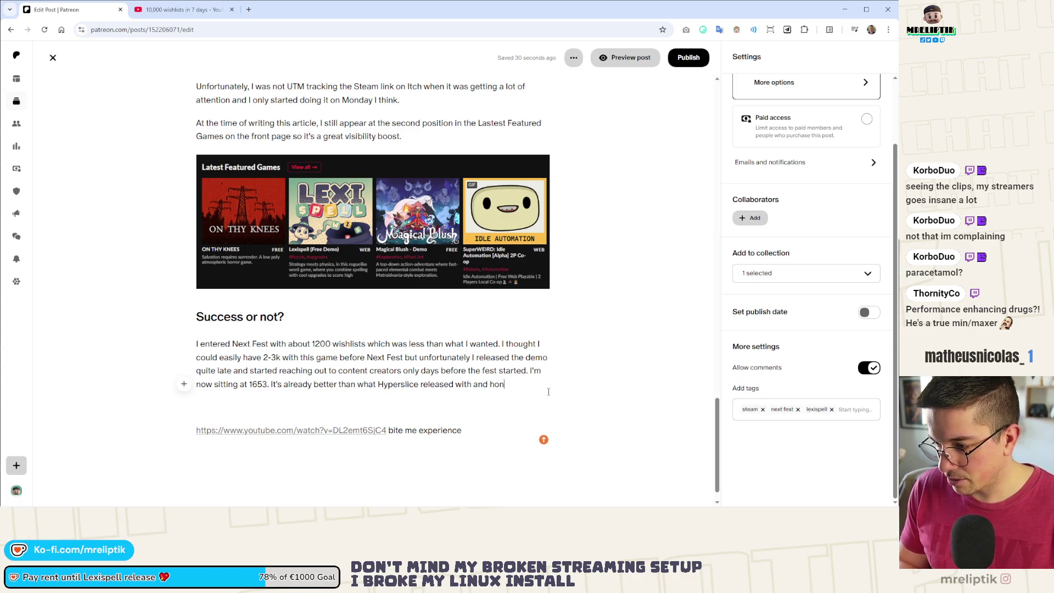
{"action": "type", "text": "s a"}
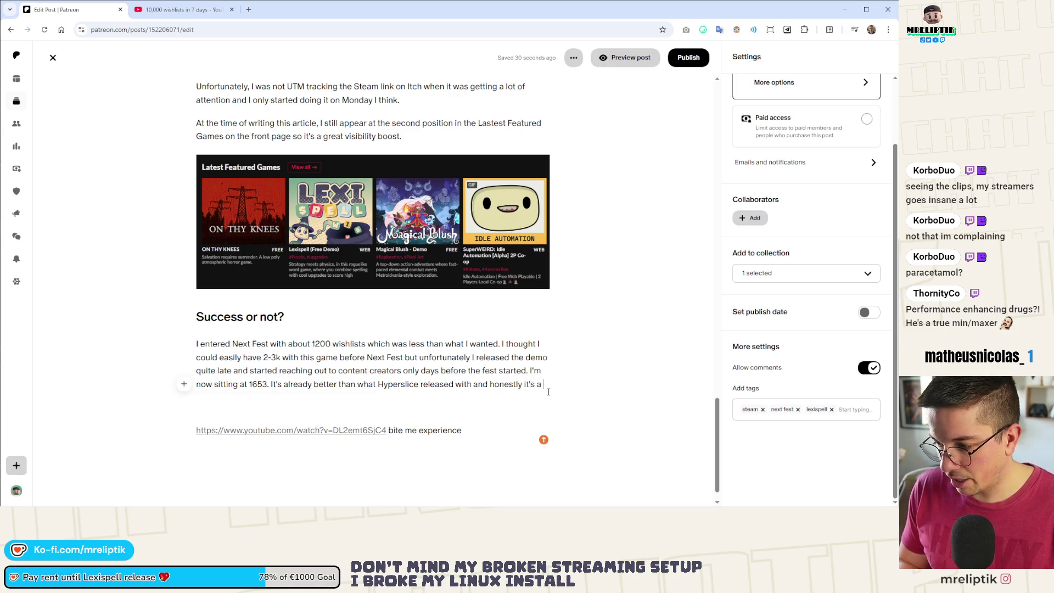
{"action": "type", "text": " pretty good boost "}
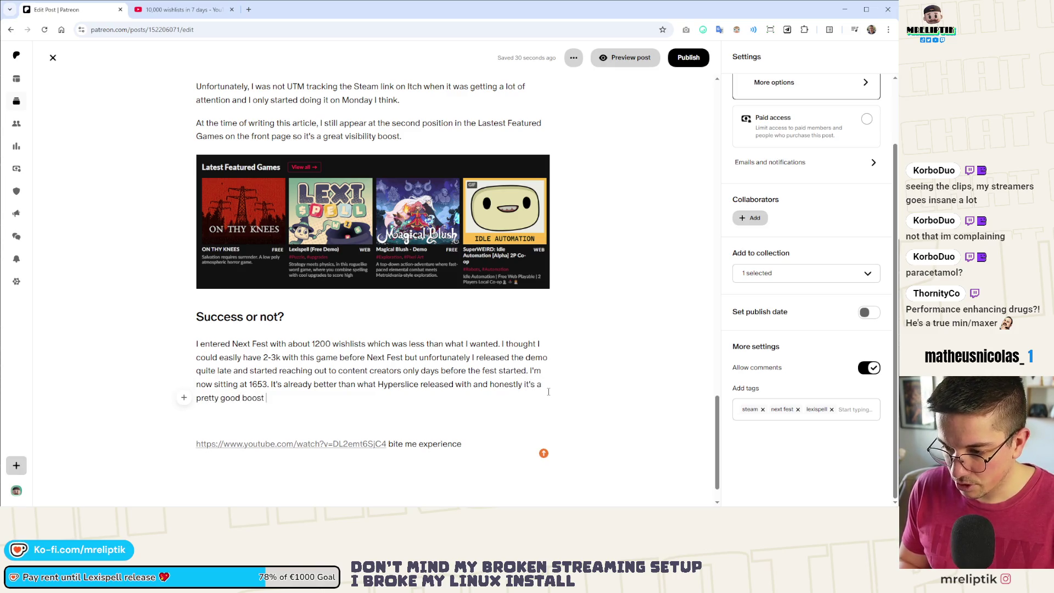
{"action": "type", "text": "for Next Fe"}
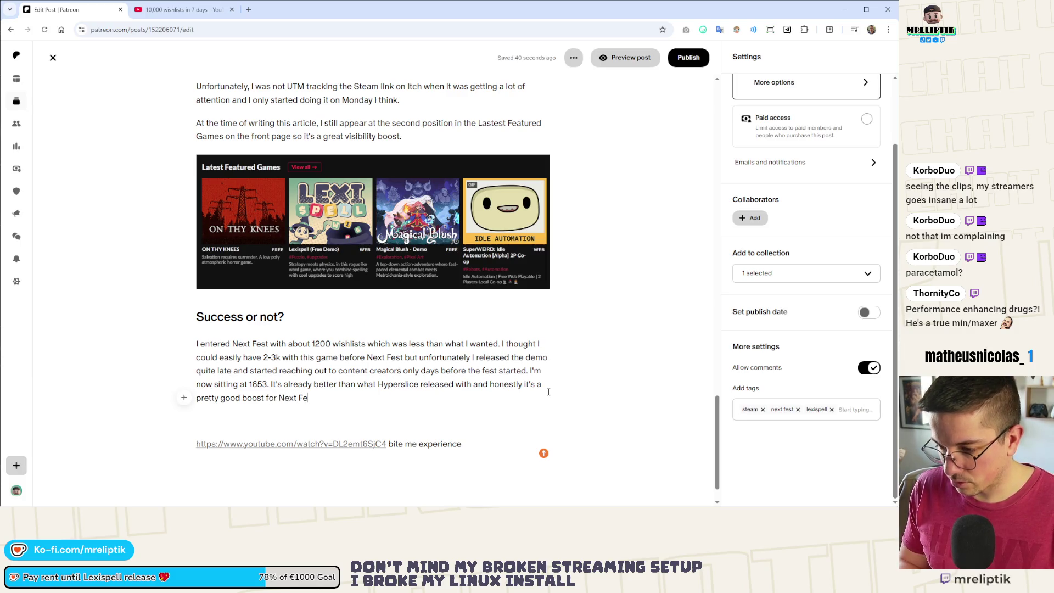
{"action": "type", "text": "st but it's stillfar"}
{"action": "key", "text": "BackSpace"}
{"action": "key", "text": "BackSpace"}
{"action": "key", "text": "BackSpace"}
{"action": "type", "text": "far from"}
{"action": "type", "text": " what I think t"}
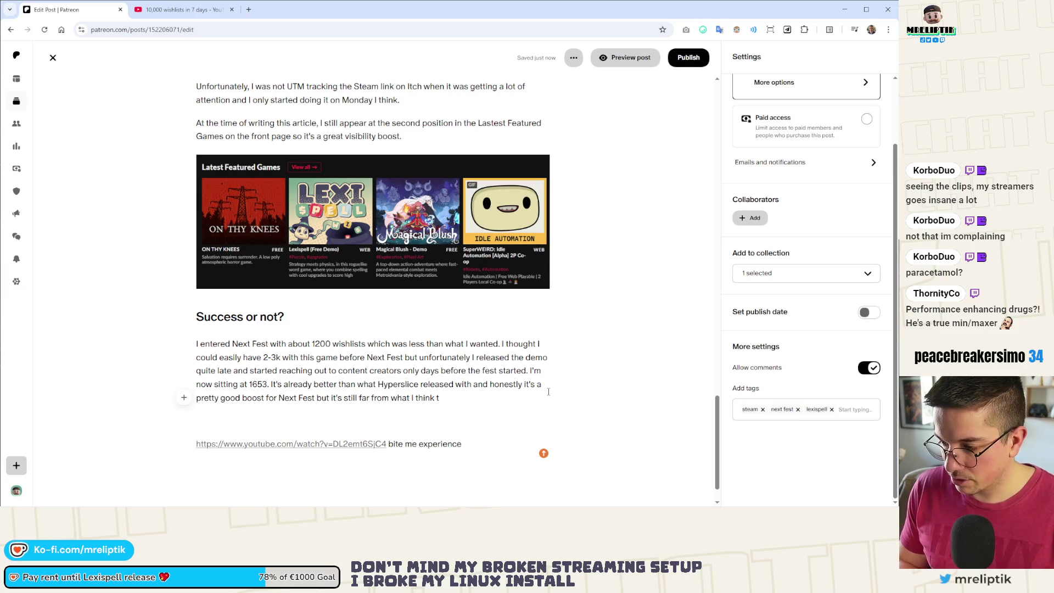
{"action": "key", "text": "BackSpace"}
{"action": "type", "text": "Lexispell "}
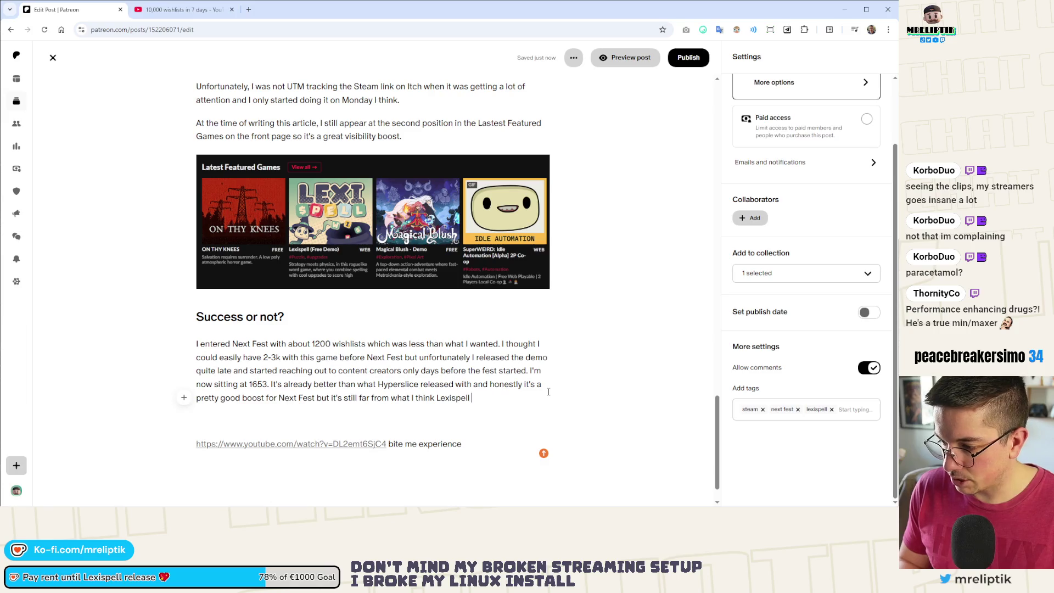
{"action": "type", "text": "can reach."}
{"action": "key", "text": "Return"}
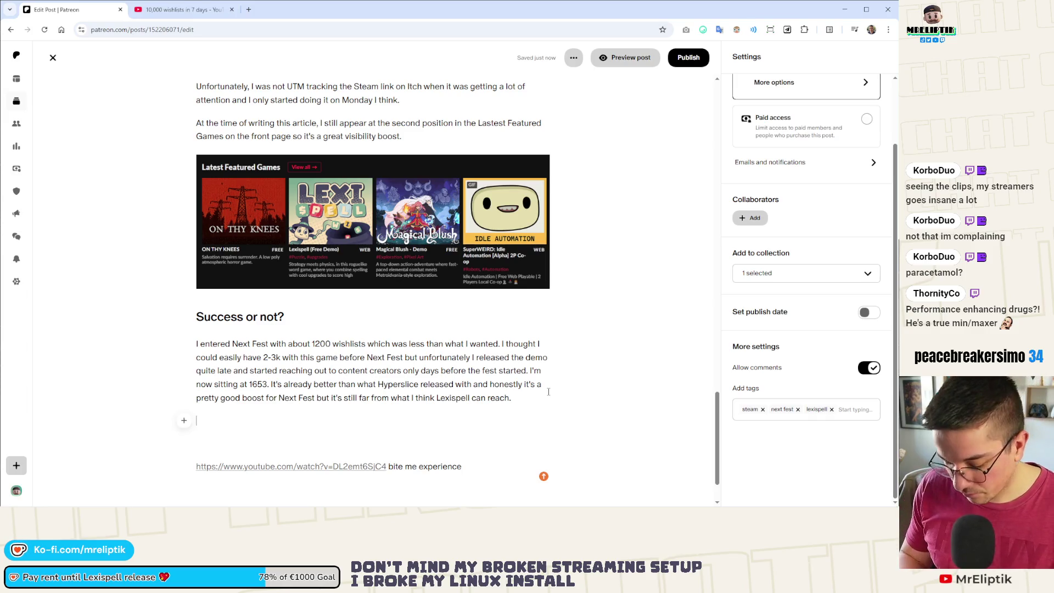
Write that Next Fest acts as a multiplier, adding roughly 20 to 40% more wishlists.
{"action": "type", "text": "As I saidearlier, the Next Fest is"}
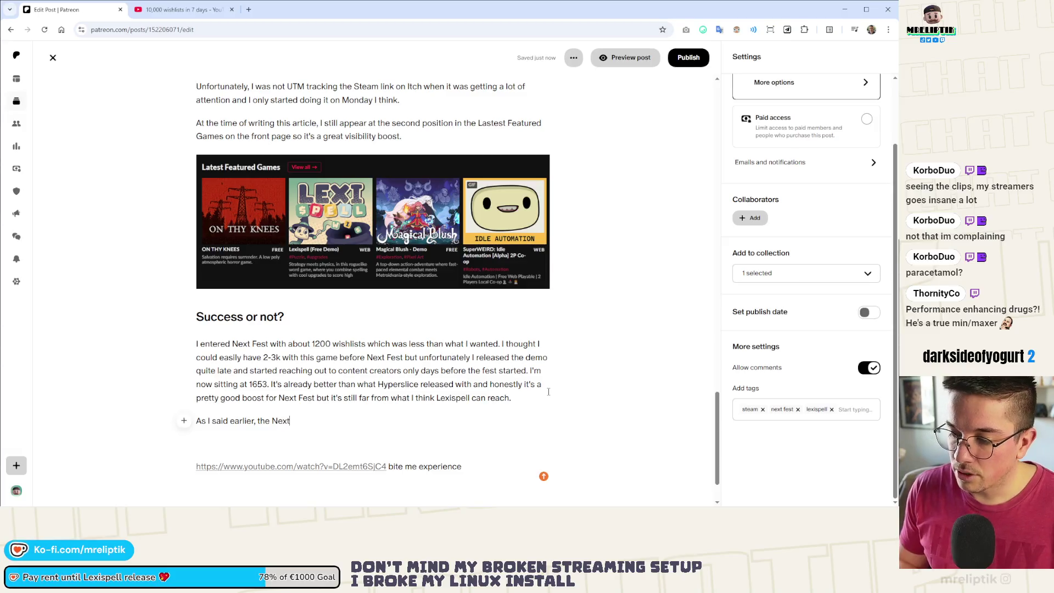
{"action": "scroll", "coordinate": [802, 307], "scroll_direction": "up", "scroll_amount": 2}
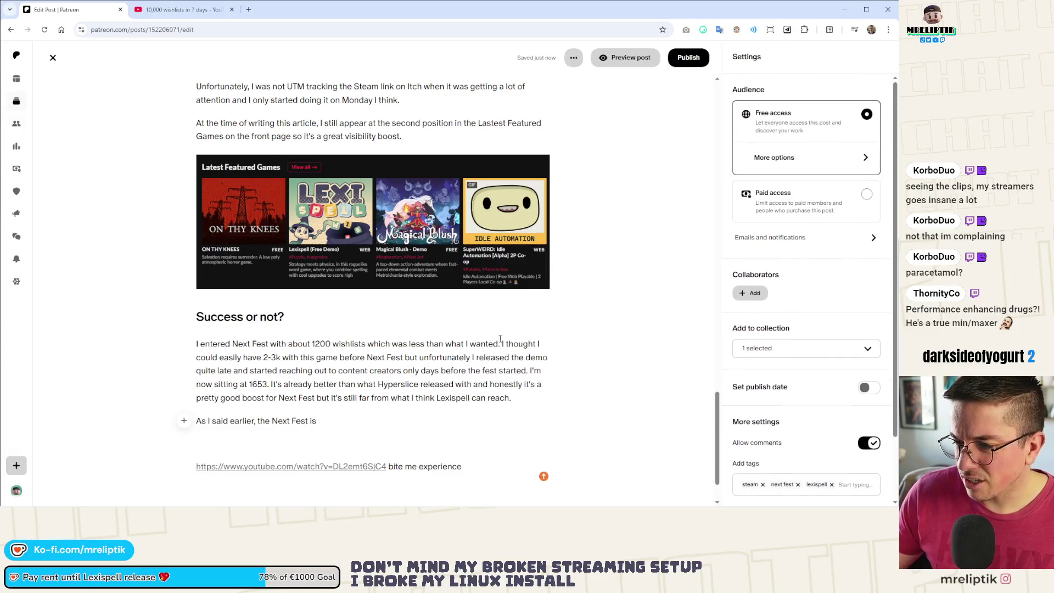
{"action": "scroll", "coordinate": [392, 375], "scroll_direction": "up", "scroll_amount": 15}
{"action": "scroll", "coordinate": [411, 365], "scroll_direction": "up", "scroll_amount": 8}
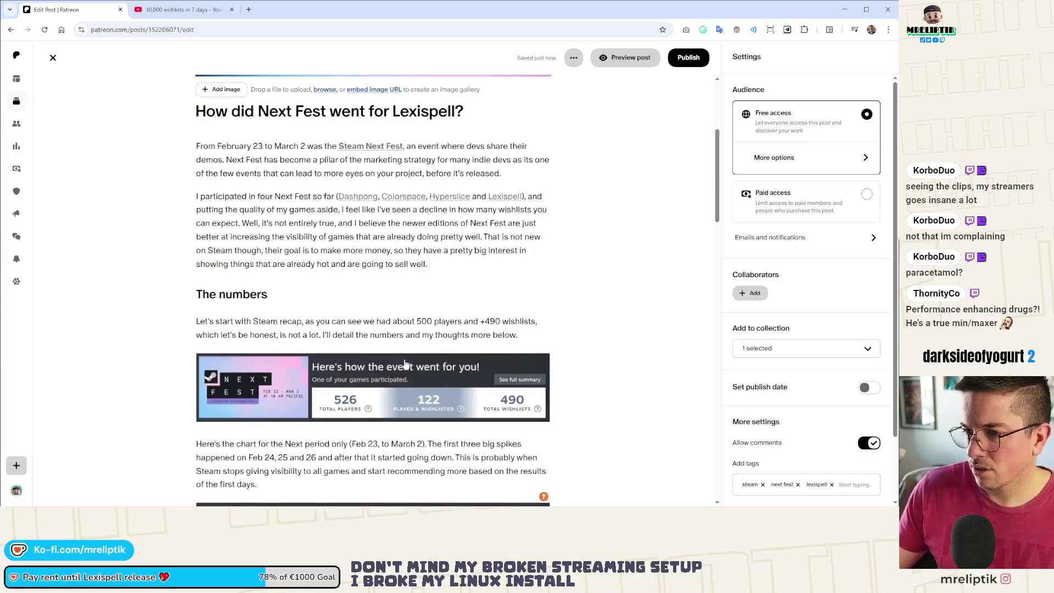
{"action": "scroll", "coordinate": [370, 359], "scroll_direction": "down", "scroll_amount": 20}
{"action": "type", "text": "As I said earlier, the Next Fest is kind of ac"}
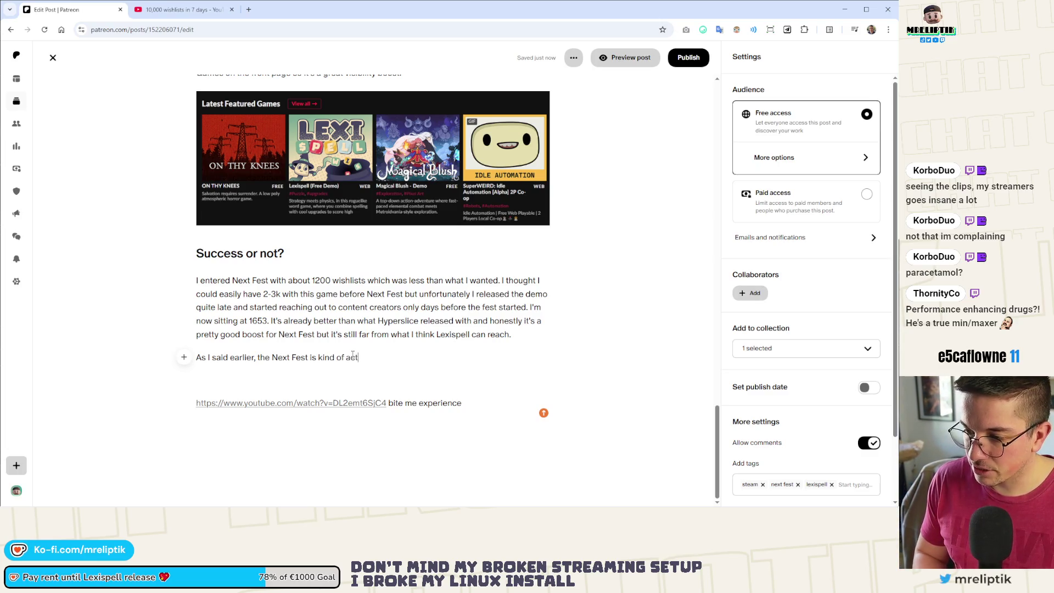
{"action": "type", "text": "ing as a"}
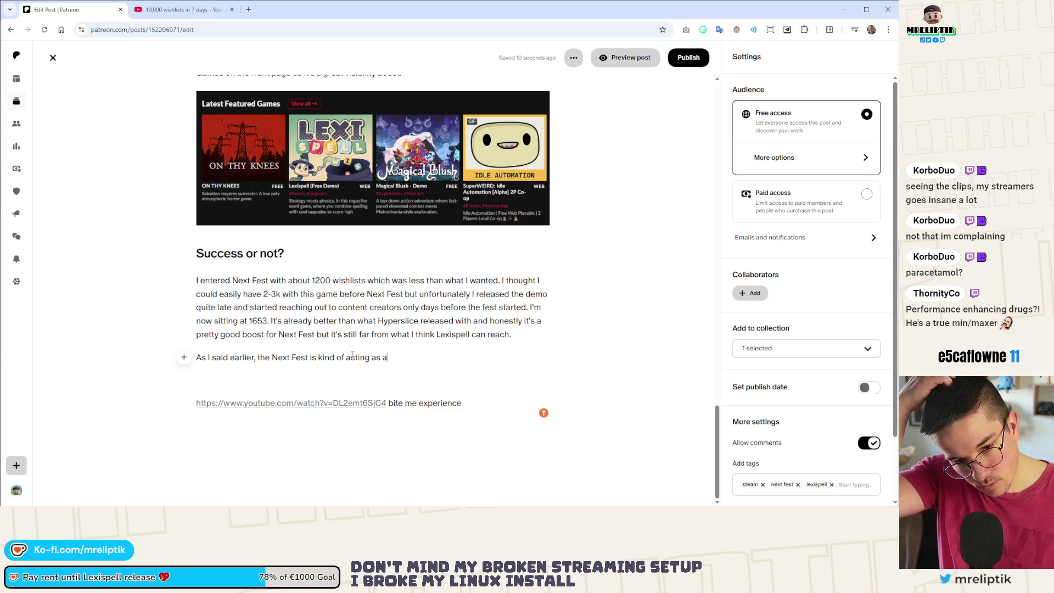
{"action": "type", "text": " mutl"}
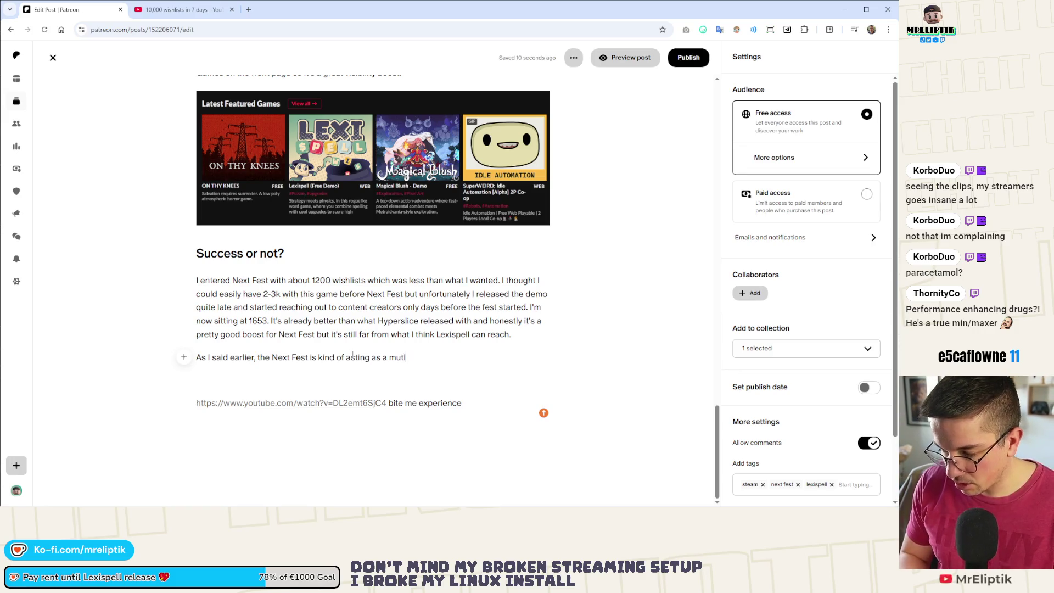
{"action": "type", "text": "iplier or boost"}
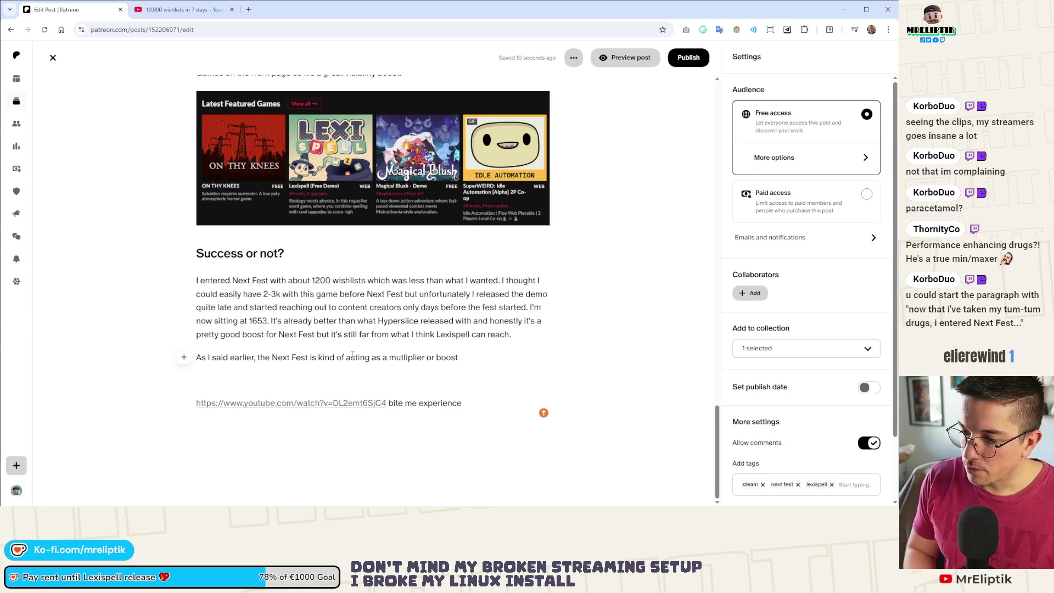
{"action": "type", "text": "beaddi"}
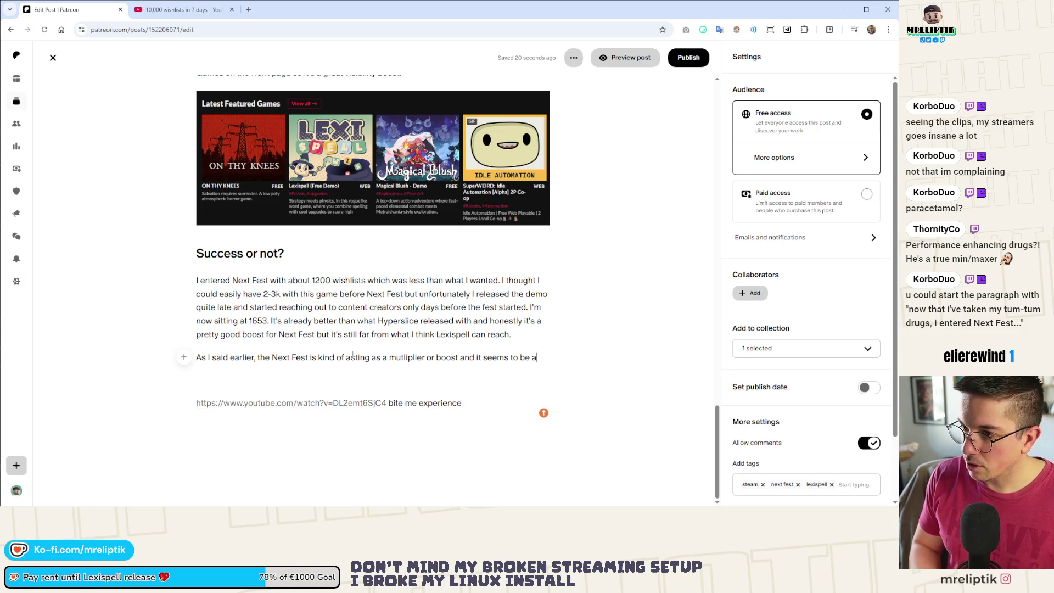
{"action": "type", "text": "ng roug"}
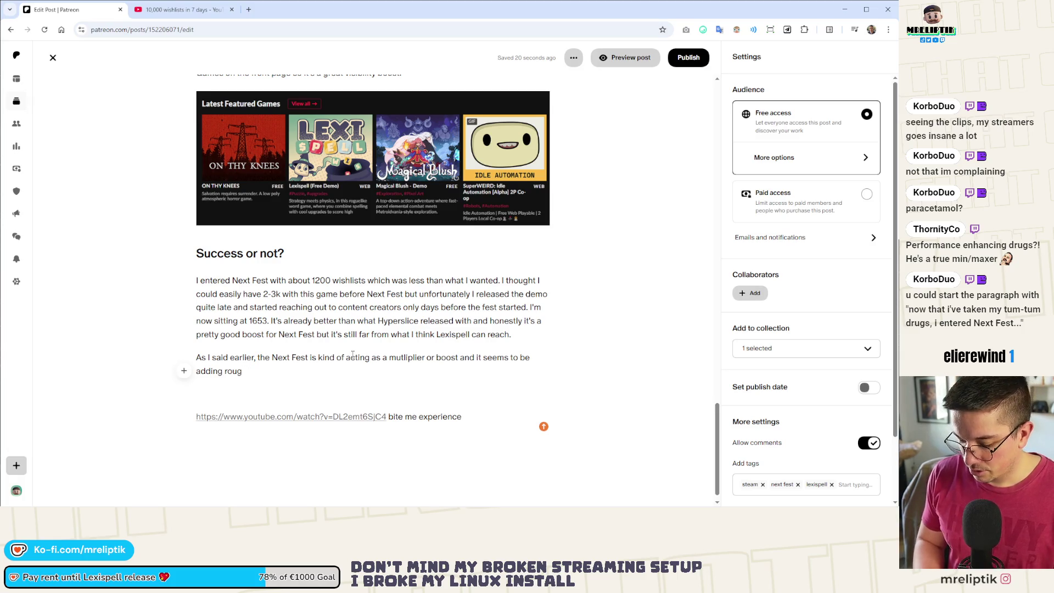
{"action": "type", "text": "lyhly the same"}
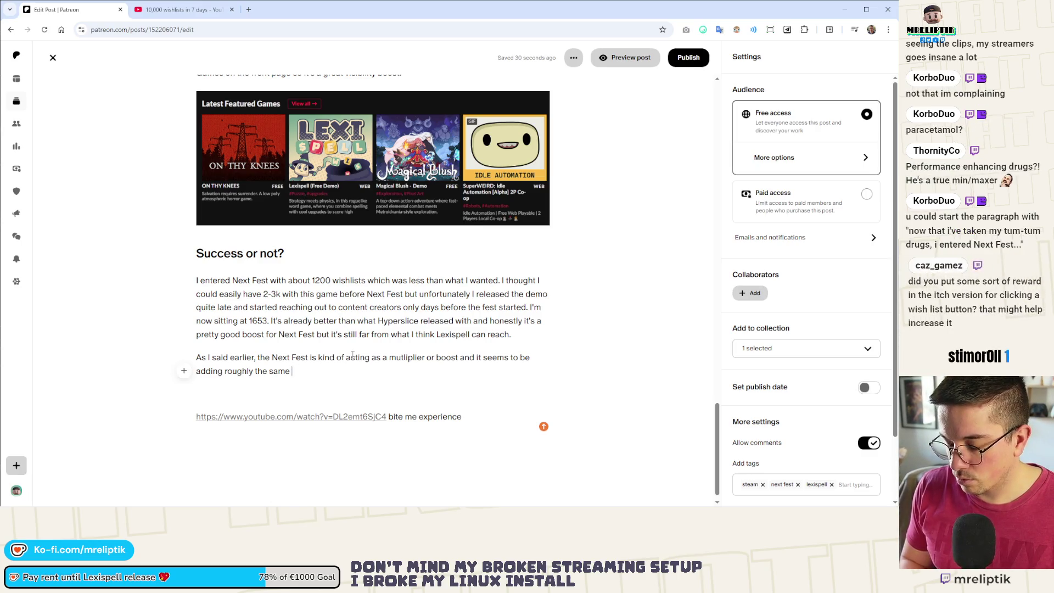
{"action": "type", "text": "percentage of whishlist to g"}
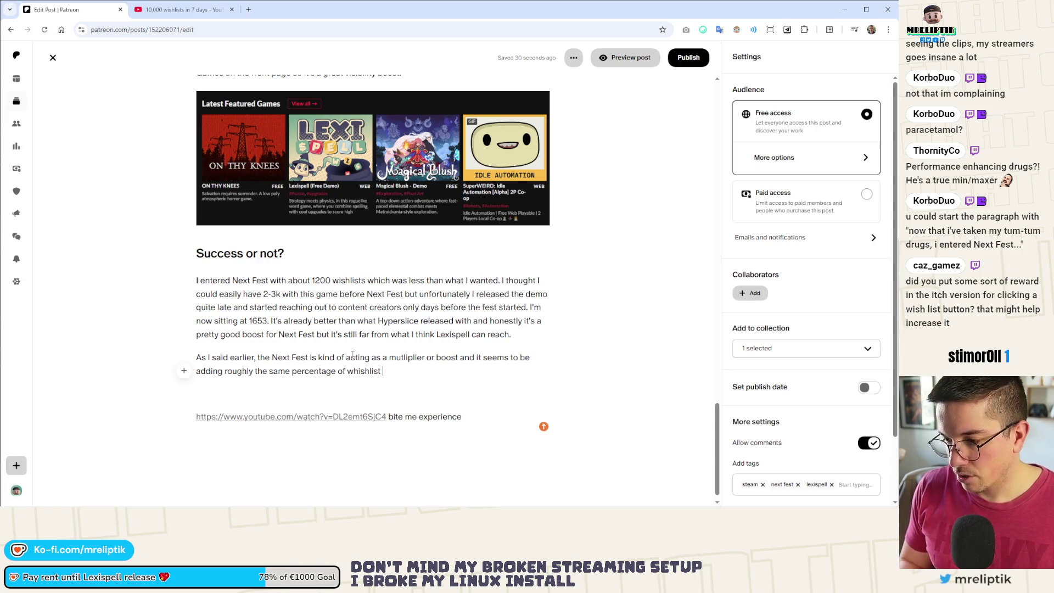
{"action": "type", "text": "ames. "}
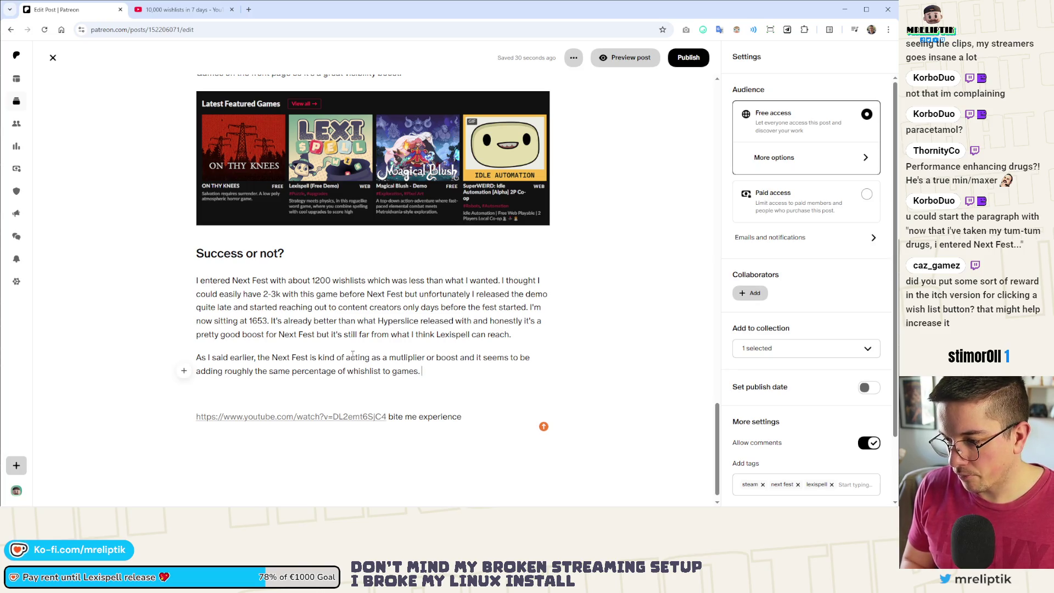
{"action": "type", "text": "from 20"}
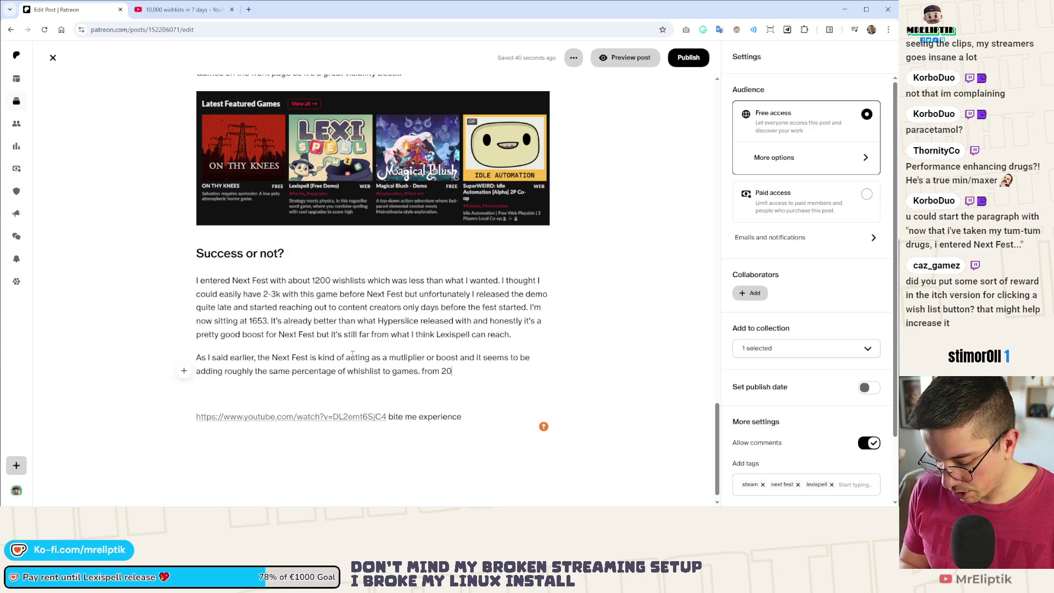
{"action": "type", "text": " to 40%."}
Change the period after 'games' to a comma and add 'Of course, you have outliers such as'.
{"action": "key", "text": "ctrl+Left"}
{"action": "key", "text": "ctrl+Left"}
{"action": "key", "text": "ctrl+Left"}
{"action": "key", "text": "Left"}
{"action": "key", "text": "BackSpace"}
{"action": "type", "text": ","}
{"action": "key", "text": "ctrl+Right"}
{"action": "key", "text": "ctrl+Right"}
{"action": "key", "text": "ctrl+Right"}
{"action": "type", "text": "Of course"}
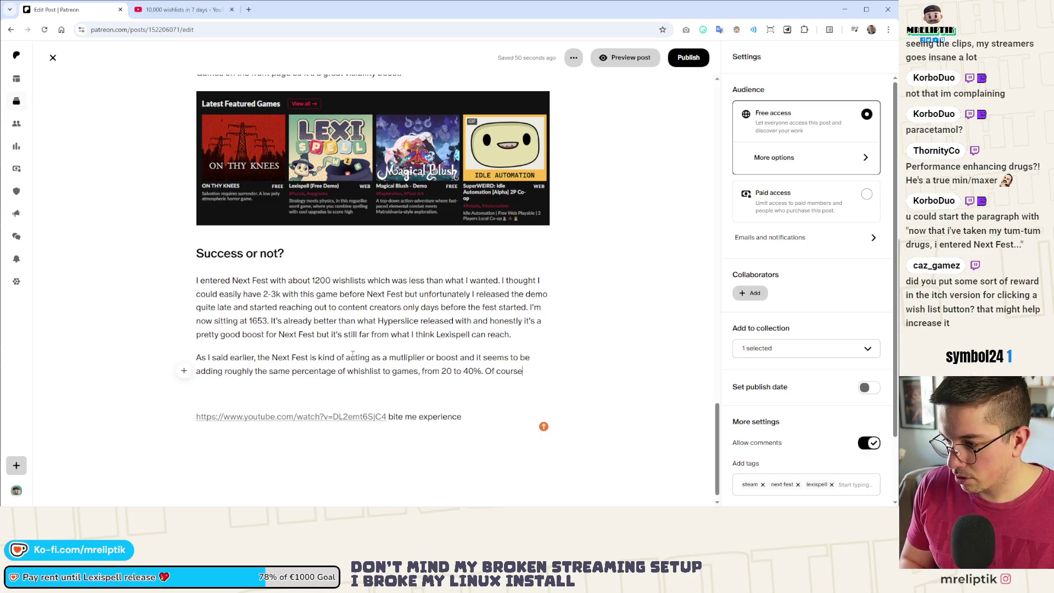
{"action": "type", "text": ", you have outl"}
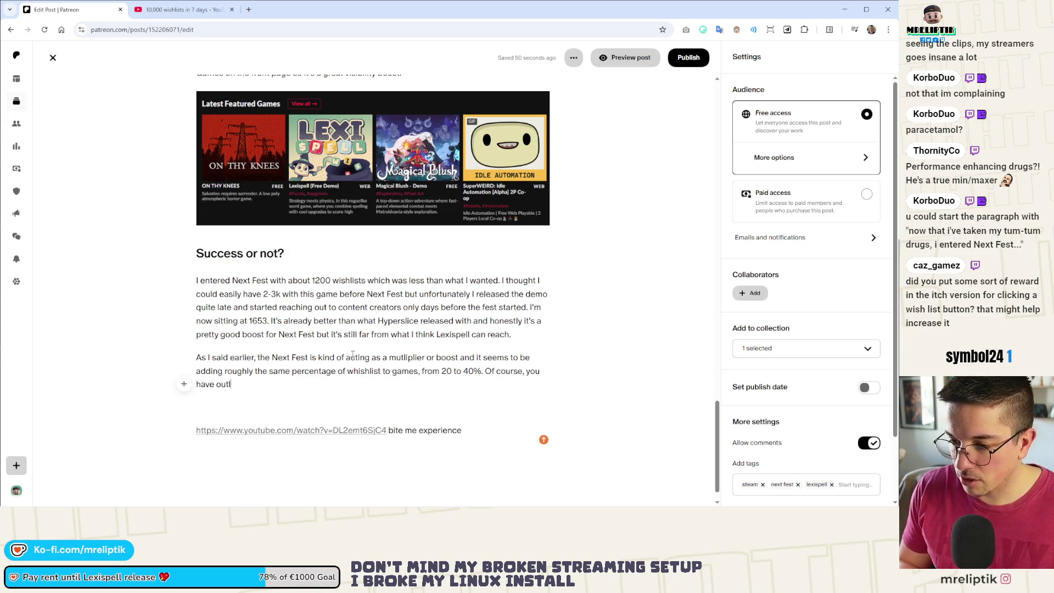
{"action": "type", "text": "iers such as"}
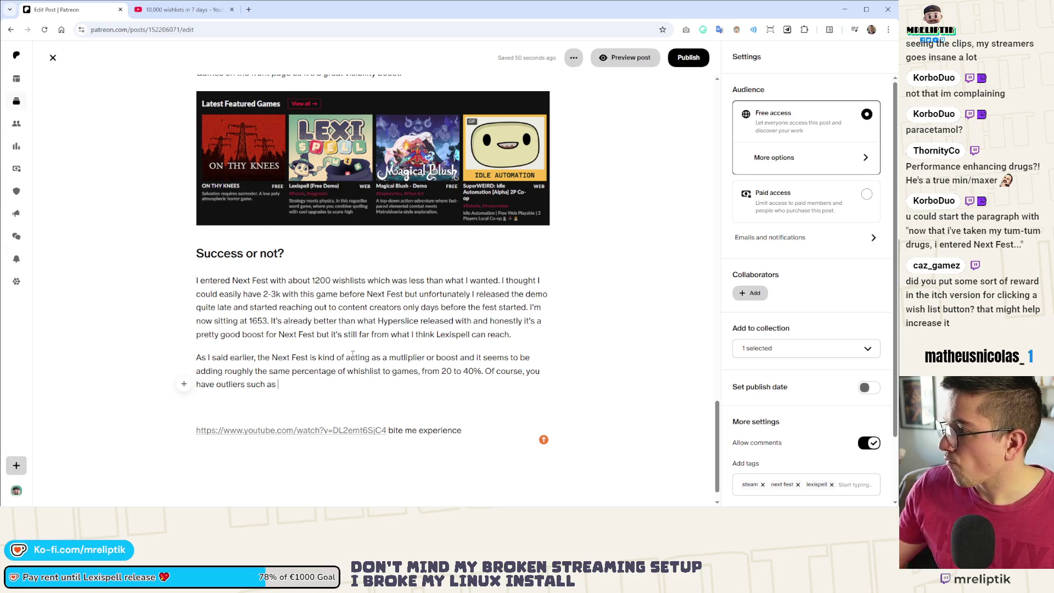
Open the linked '10,000 wishlists in 7 days' video in a new tab, pause it, and return to the draft.
{"action": "left_click", "coordinate": [293, 439]}
{"action": "left_click", "coordinate": [293, 434]}
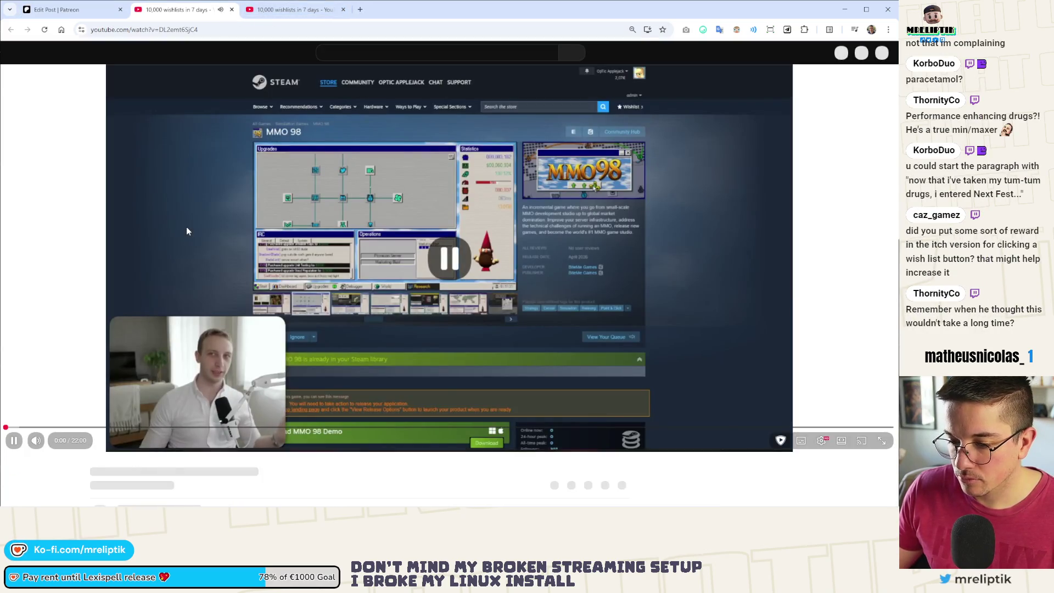
{"action": "left_click", "coordinate": [187, 227]}
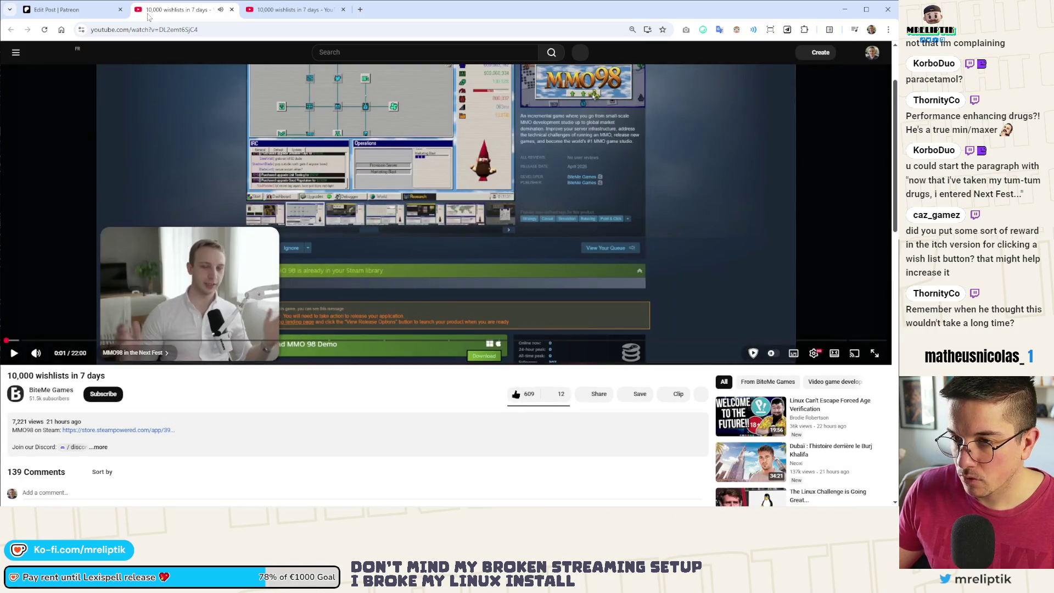
{"action": "left_click", "coordinate": [61, 9]}
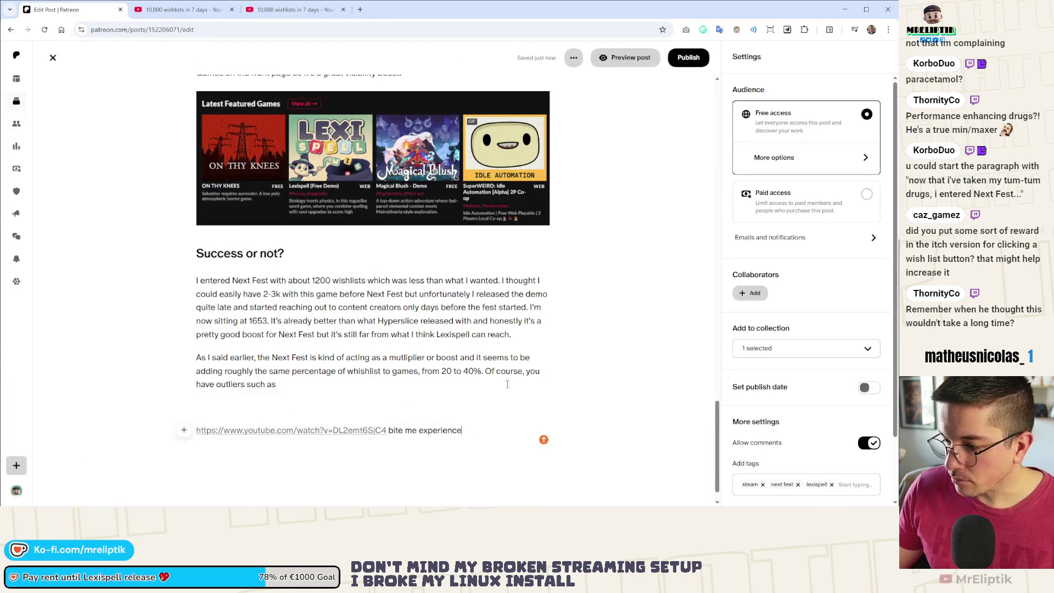
{"action": "left_click", "coordinate": [335, 380]}
Add 'MMO98 bit BiteMeGames' after 'outliers such as' and check the name on the video page.
{"action": "type", "text": "MMO"}
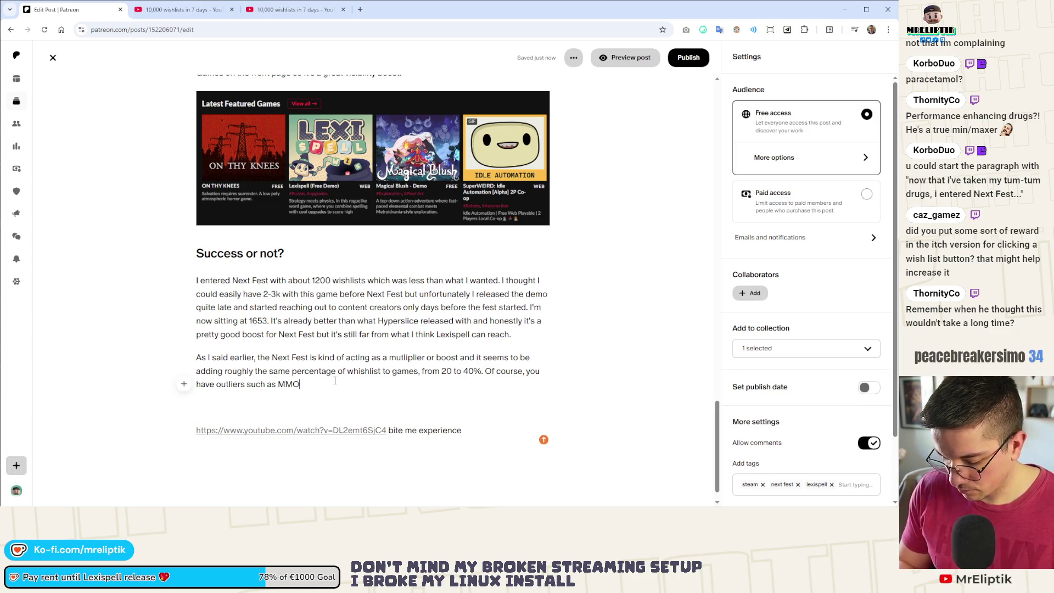
{"action": "type", "text": "eGames"}
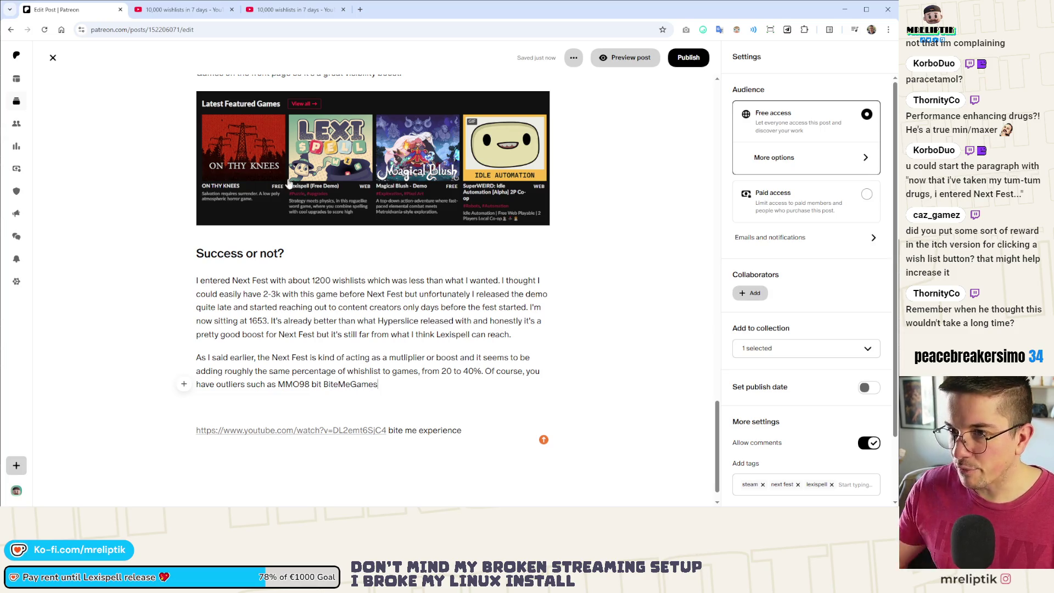
{"action": "left_click", "coordinate": [196, 9]}
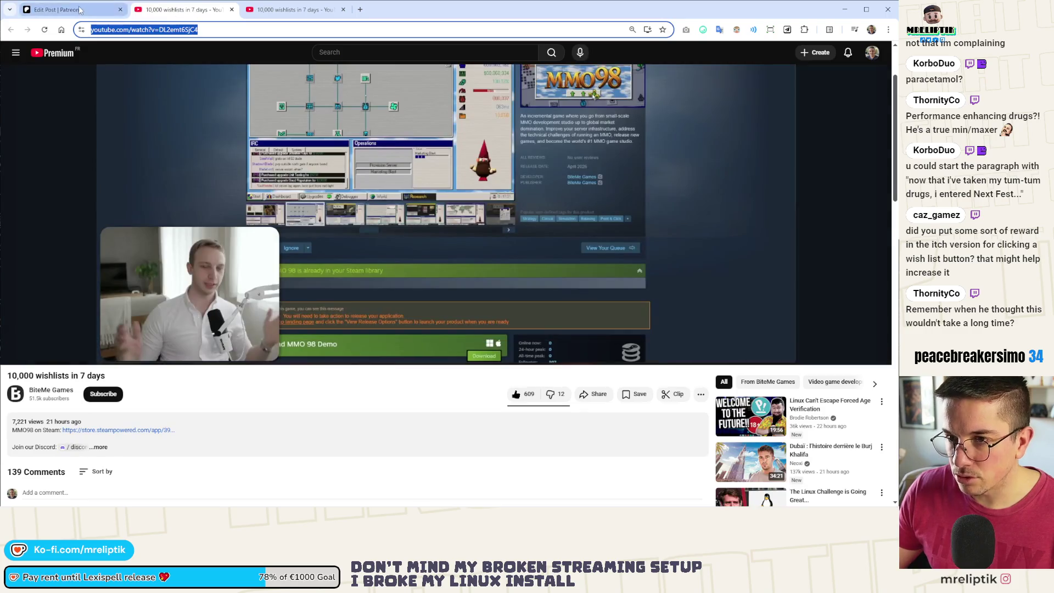
Switch back to the Edit Post | Patreon tab.
{"action": "left_click", "coordinate": [80, 10]}
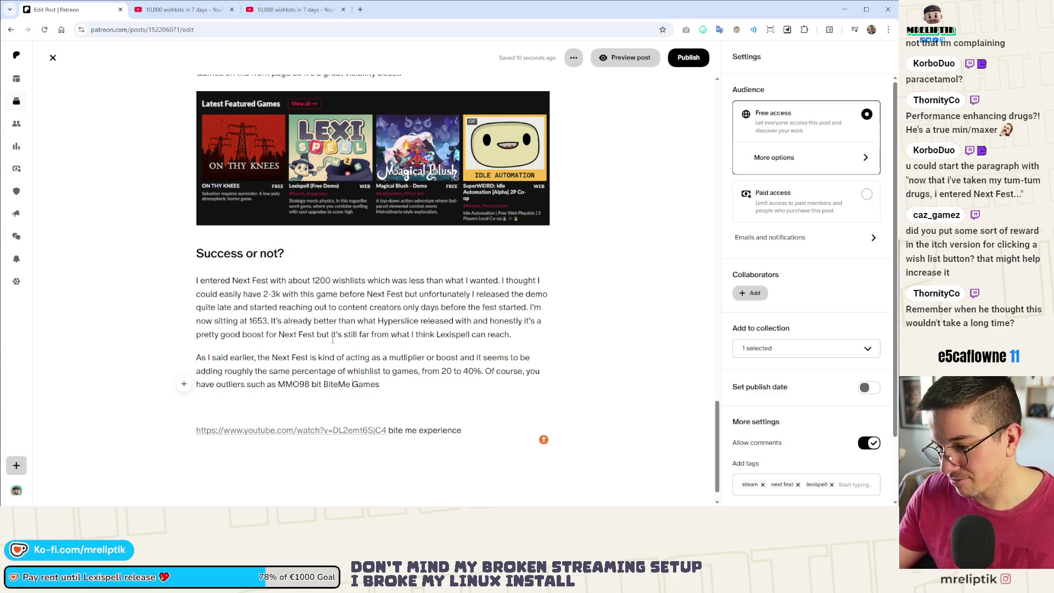
{"action": "left_click_drag", "start_coordinate": [278, 384], "coordinate": [381, 385]}
{"action": "left_click", "coordinate": [422, 379]}
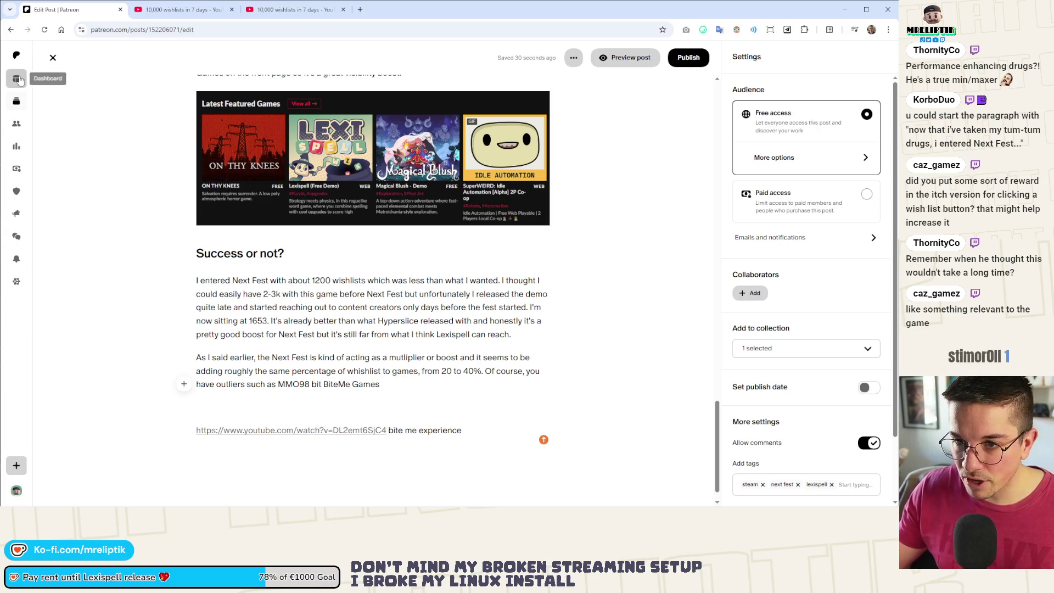
{"action": "middle_click", "coordinate": [17, 78]}
Look through the recent posts on the Patreon creator page, then close it and the duplicate video tab.
{"action": "left_click", "coordinate": [236, 15]}
{"action": "left_click_drag", "start_coordinate": [236, 15], "coordinate": [144, 15]}
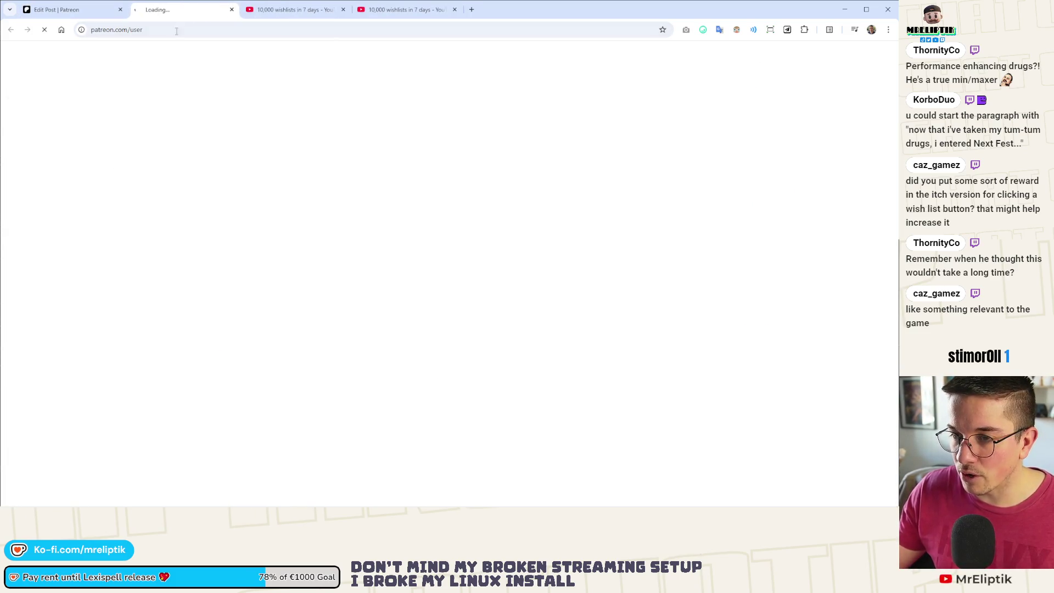
{"action": "scroll", "coordinate": [313, 228], "scroll_direction": "down", "scroll_amount": 1}
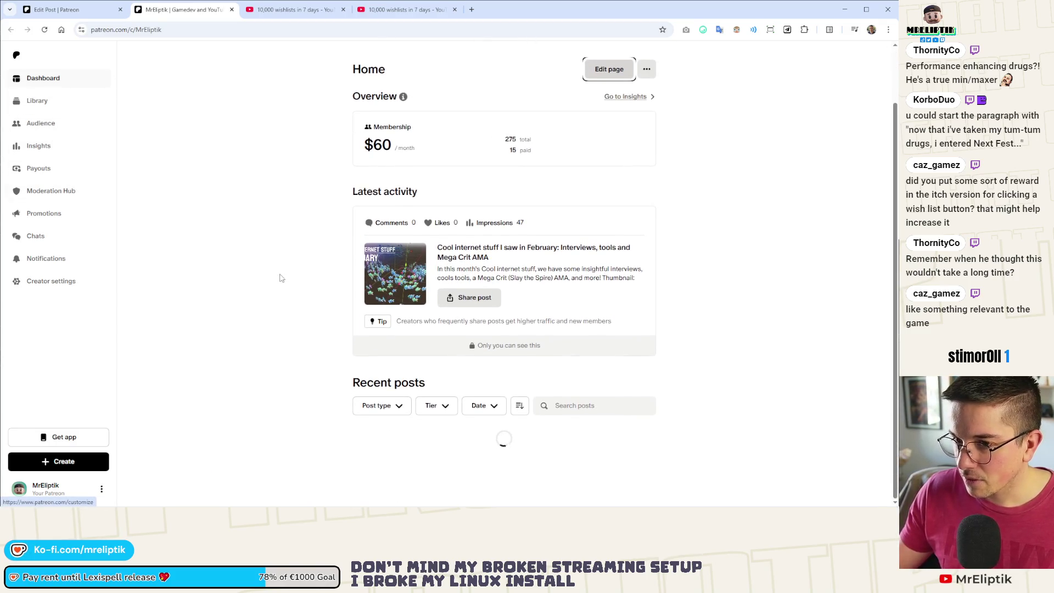
{"action": "scroll", "coordinate": [223, 243], "scroll_direction": "down", "scroll_amount": 10}
{"action": "scroll", "coordinate": [223, 244], "scroll_direction": "down", "scroll_amount": 10}
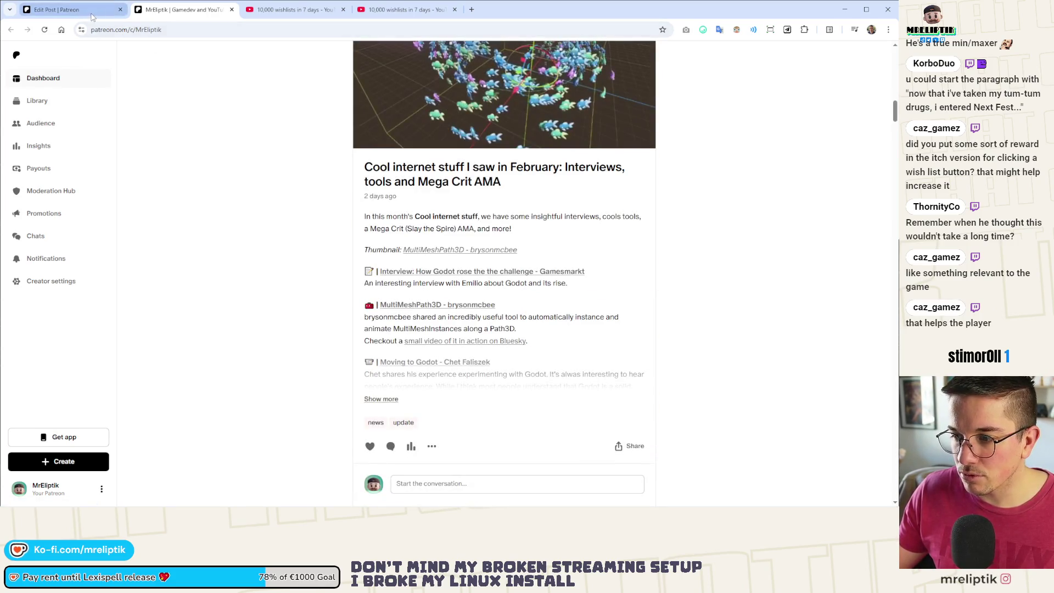
{"action": "key", "text": "ctrl+w"}
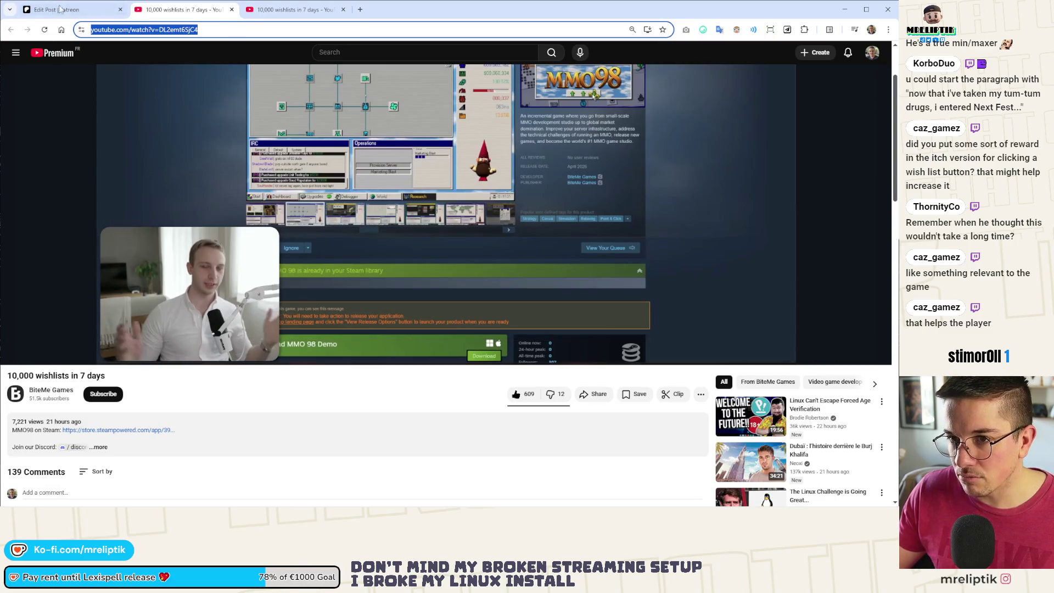
{"action": "key", "text": "ctrl+w"}
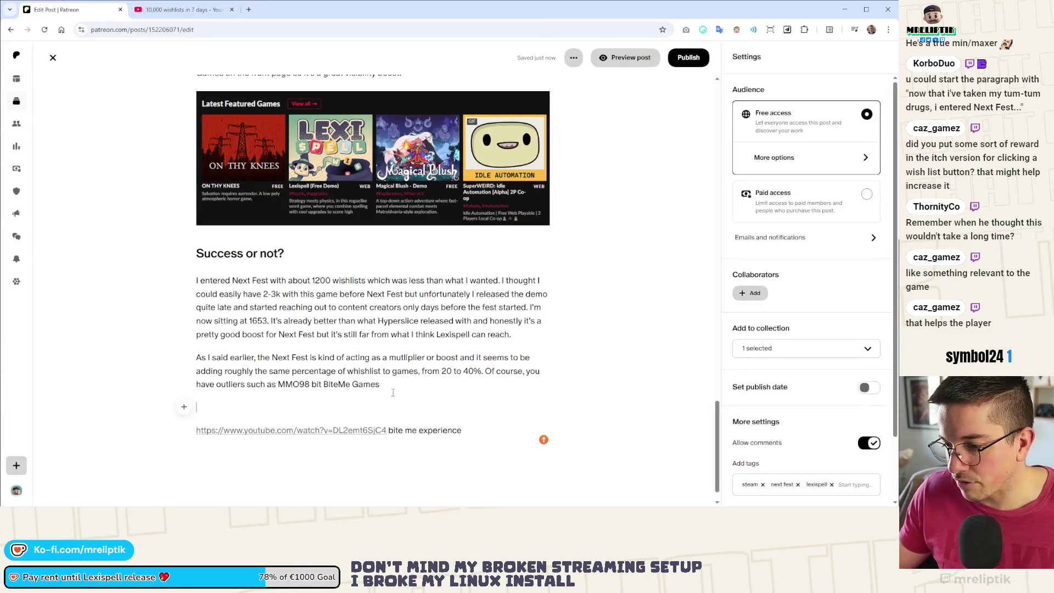
Replace 'bit' with 'from' so the phrase reads 'MMO98 from BiteMe Games', left unlinked.
{"action": "left_click", "coordinate": [405, 384]}
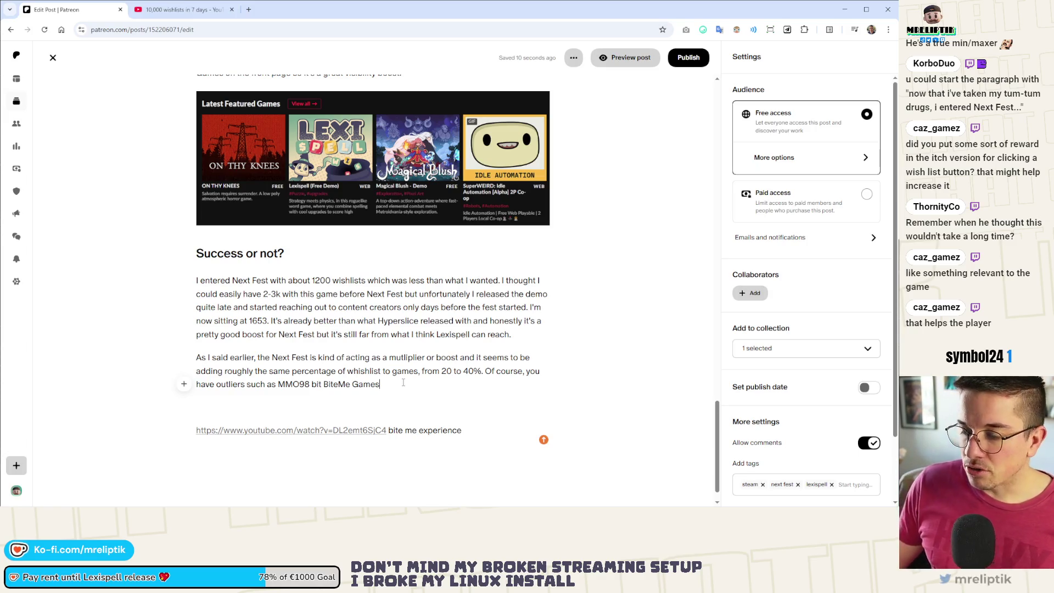
{"action": "double_click", "coordinate": [319, 384]}
{"action": "key", "text": "BackSpace"}
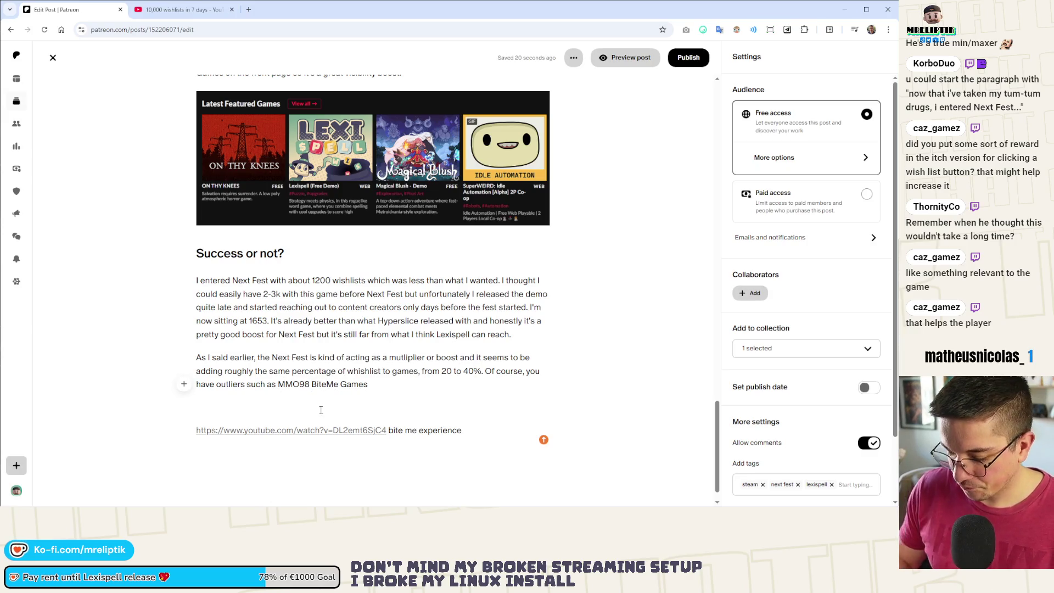
{"action": "type", "text": "from"}
{"action": "left_click_drag", "start_coordinate": [278, 383], "coordinate": [388, 385]}
{"action": "key", "text": "ctrl+v"}
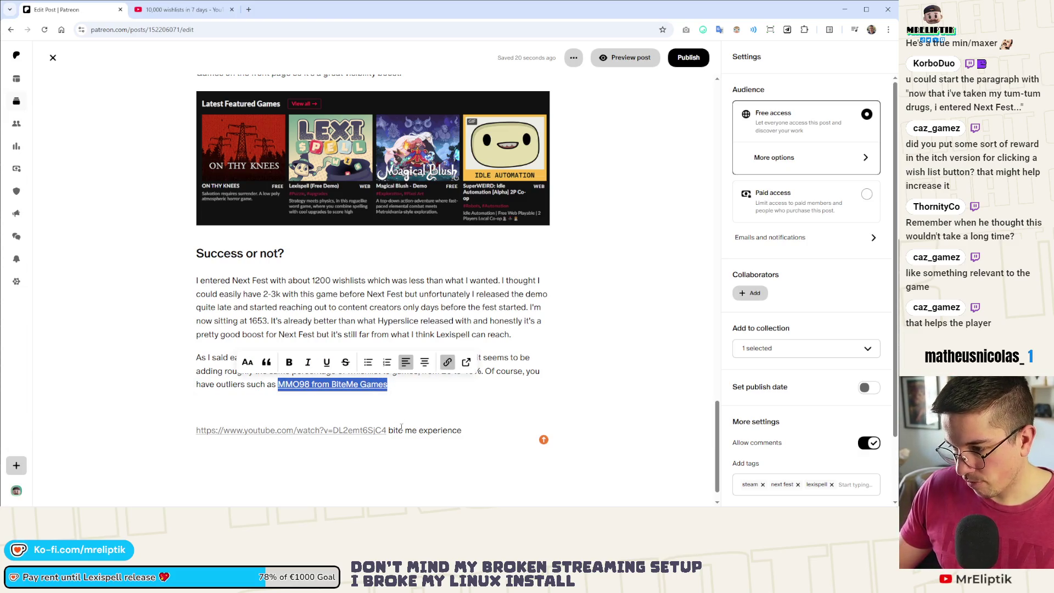
{"action": "left_click", "coordinate": [411, 384]}
{"action": "key", "text": "ctrl+z"}
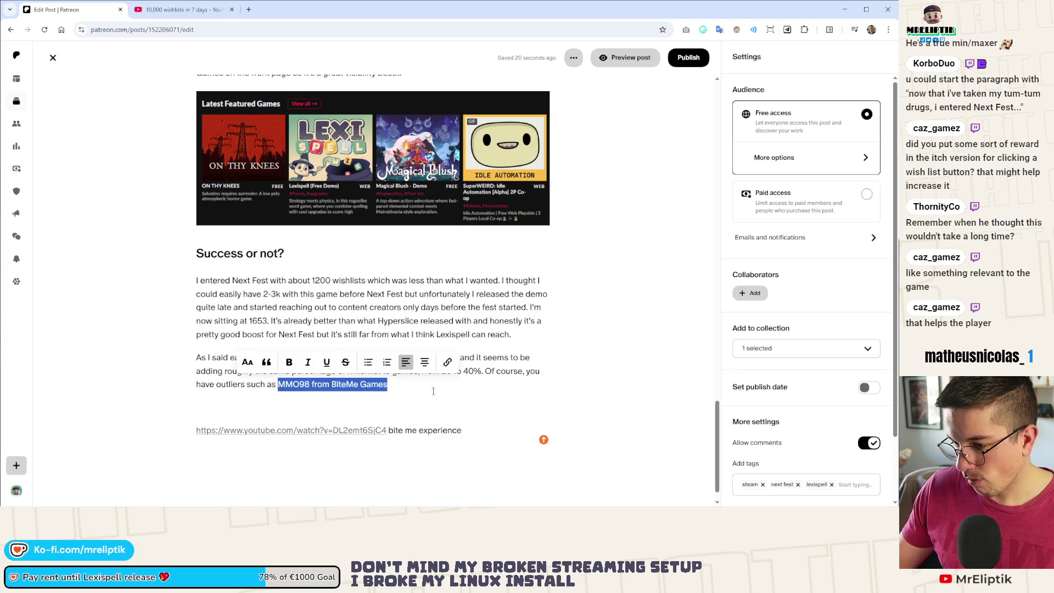
{"action": "left_click", "coordinate": [416, 385]}
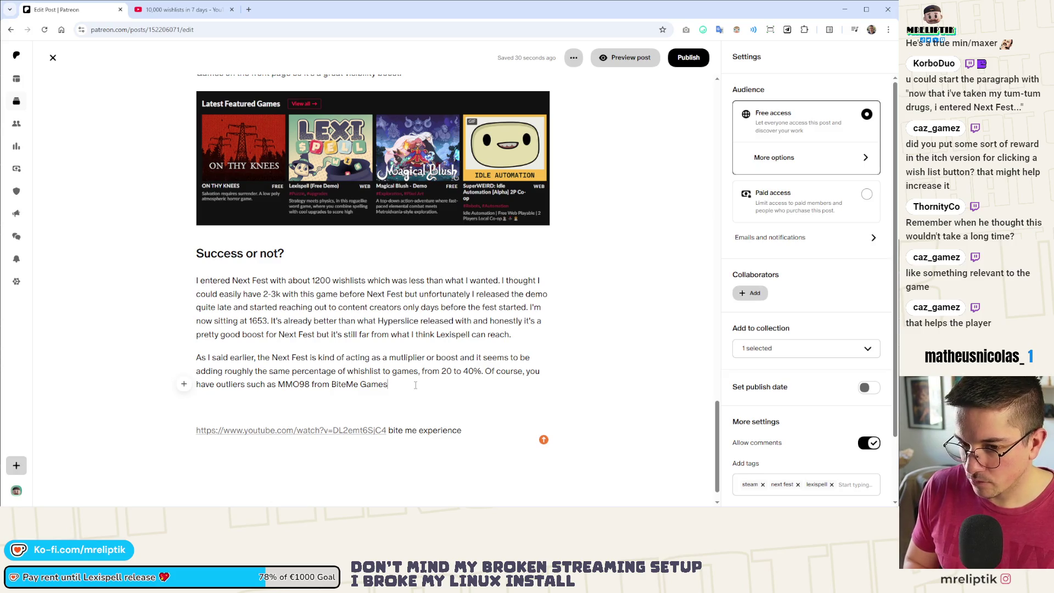
Continue the sentence: most traffic came from outside sources (press, youtube trailer), see their Youtube channel if you're interested.
{"action": "type", "text": " but"}
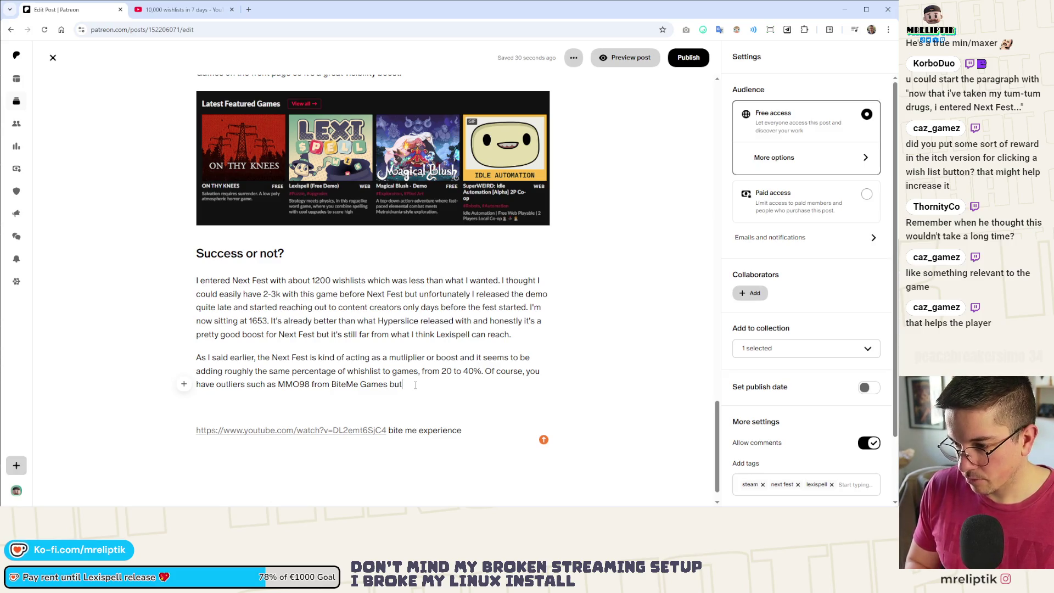
{"action": "type", "text": " even"}
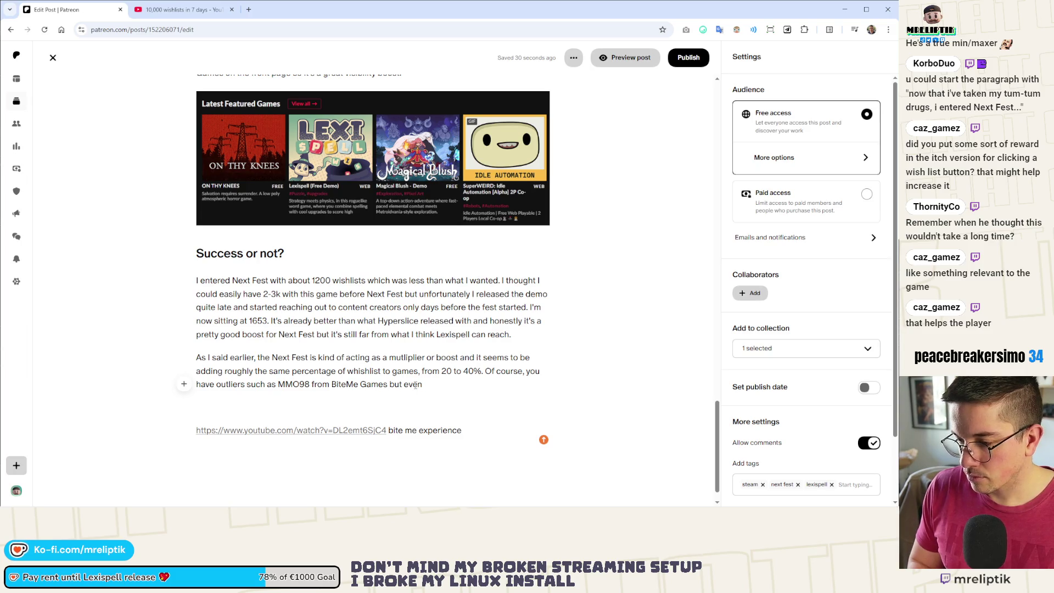
{"action": "key", "text": "BackSpace"}
{"action": "key", "text": "BackSpace"}
{"action": "key", "text": "BackSpace"}
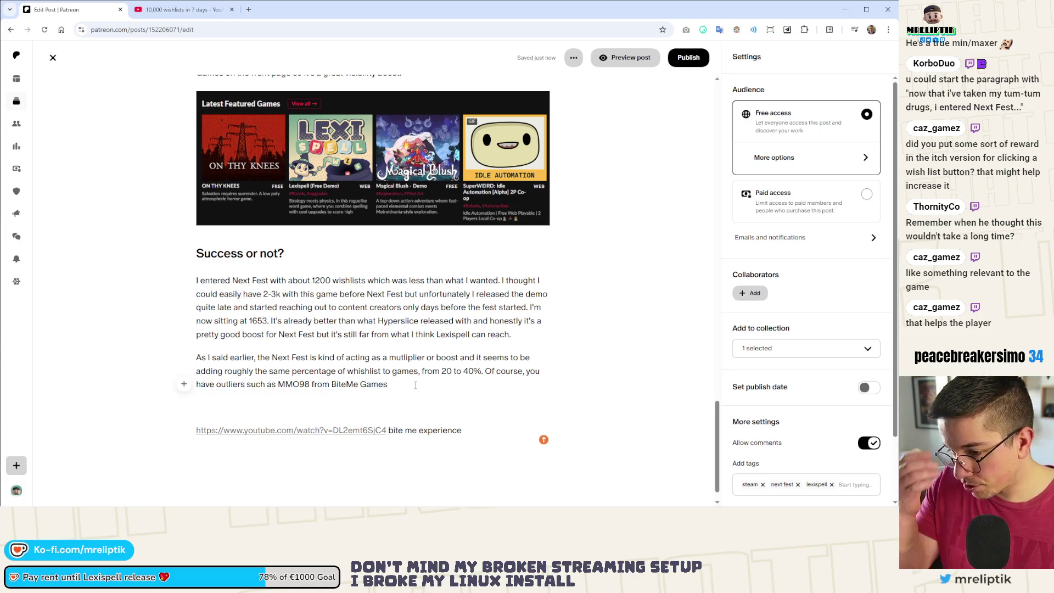
{"action": "type", "text": "but "}
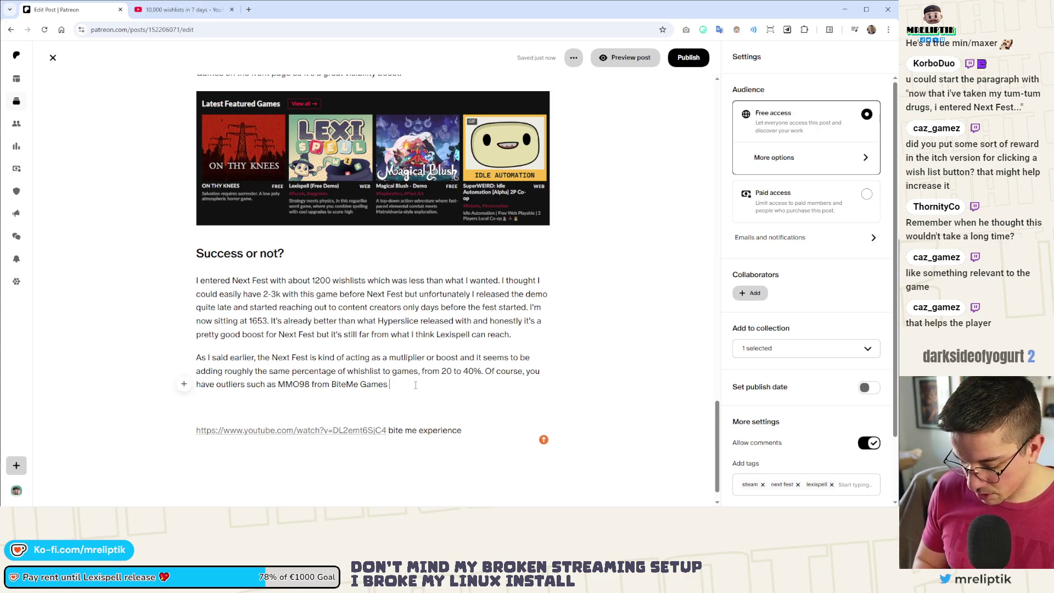
{"action": "type", "text": "it seems "}
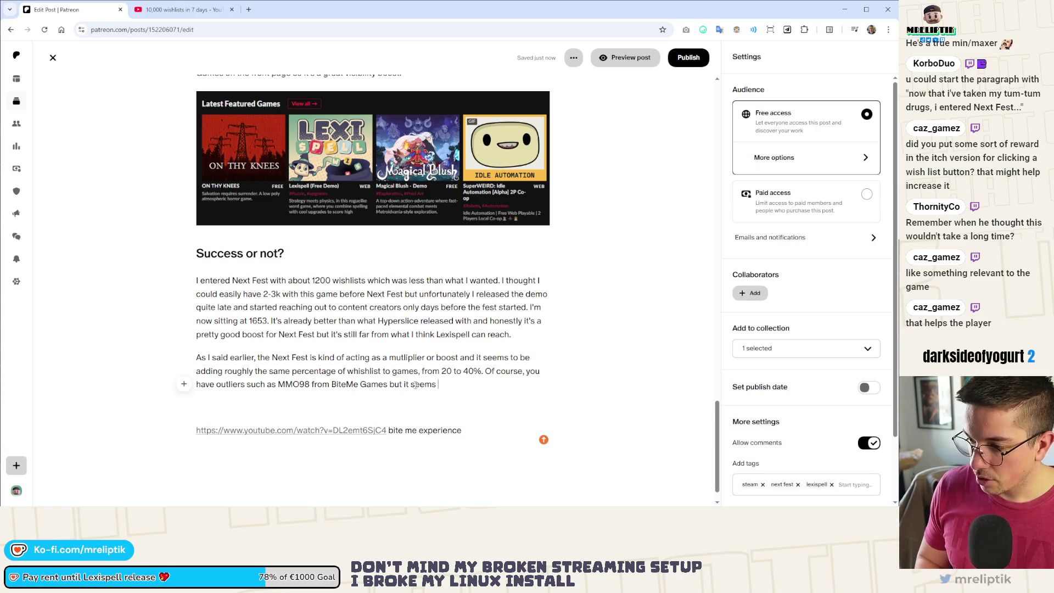
{"action": "type", "text": "most of th"}
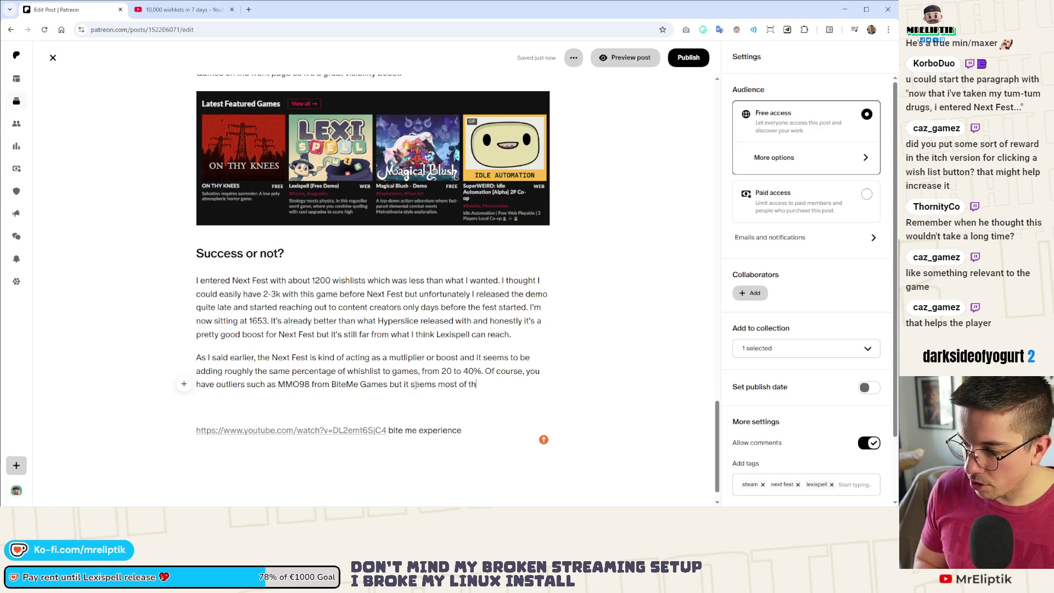
{"action": "type", "text": "e traffic "}
{"action": "type", "text": "was actually d"}
{"action": "type", "text": "riven by ou"}
{"action": "type", "text": "tside sources ("}
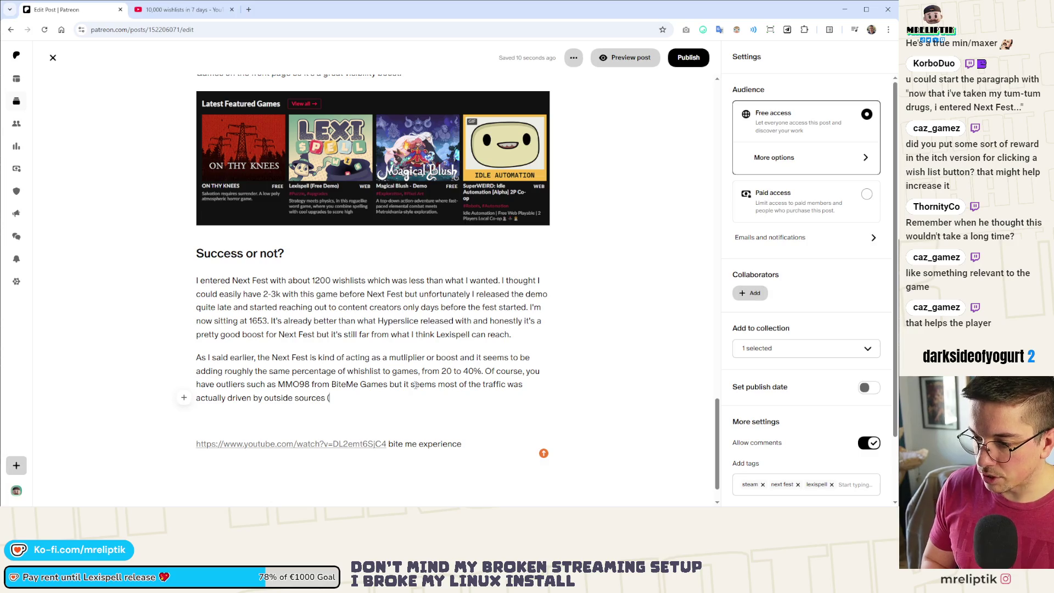
{"action": "type", "text": "press, "}
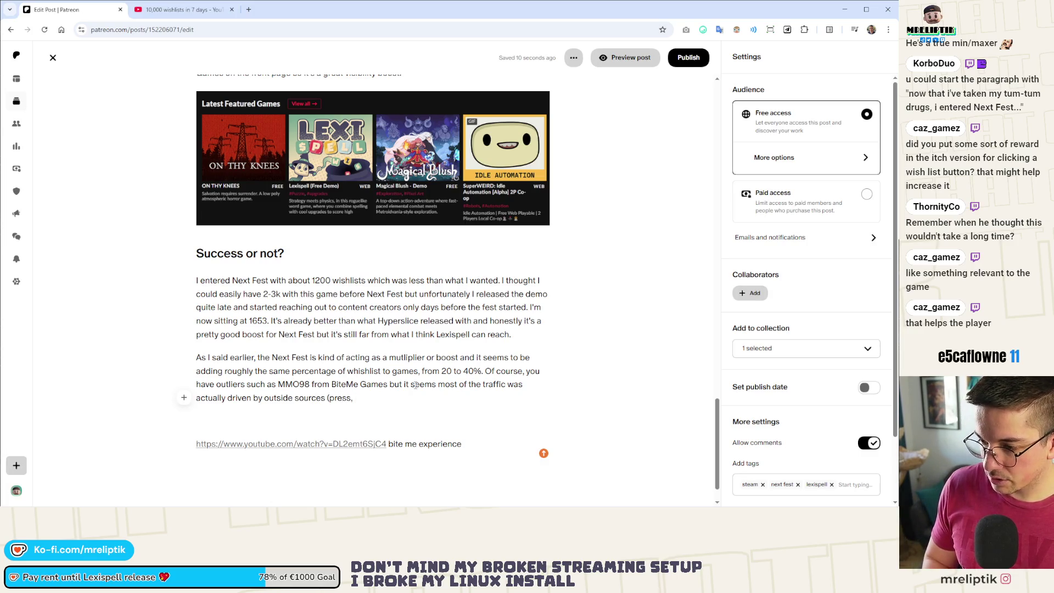
{"action": "type", "text": "youtube"}
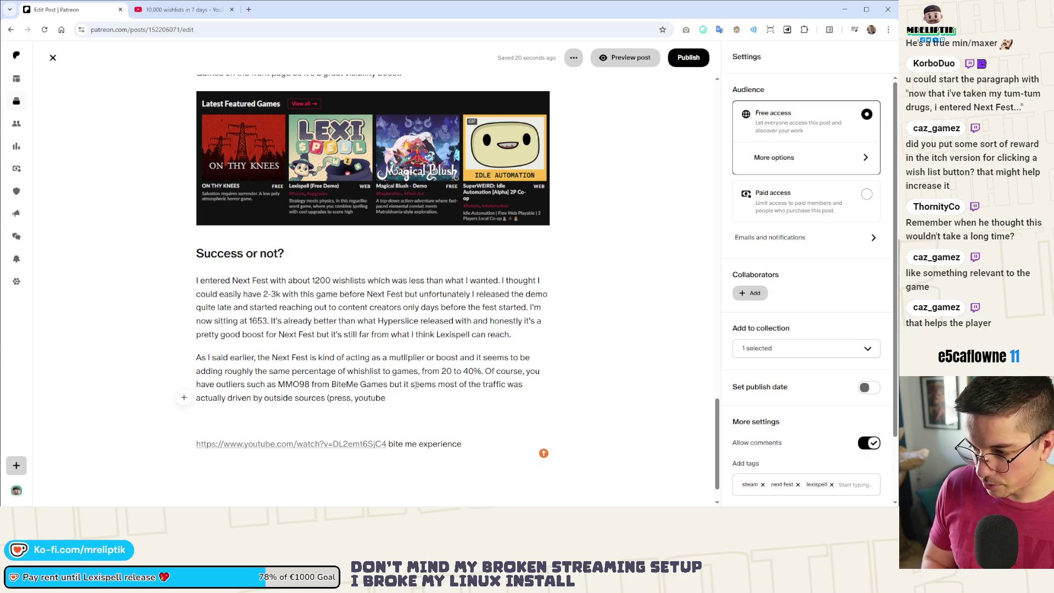
{"action": "type", "text": " trailer"}
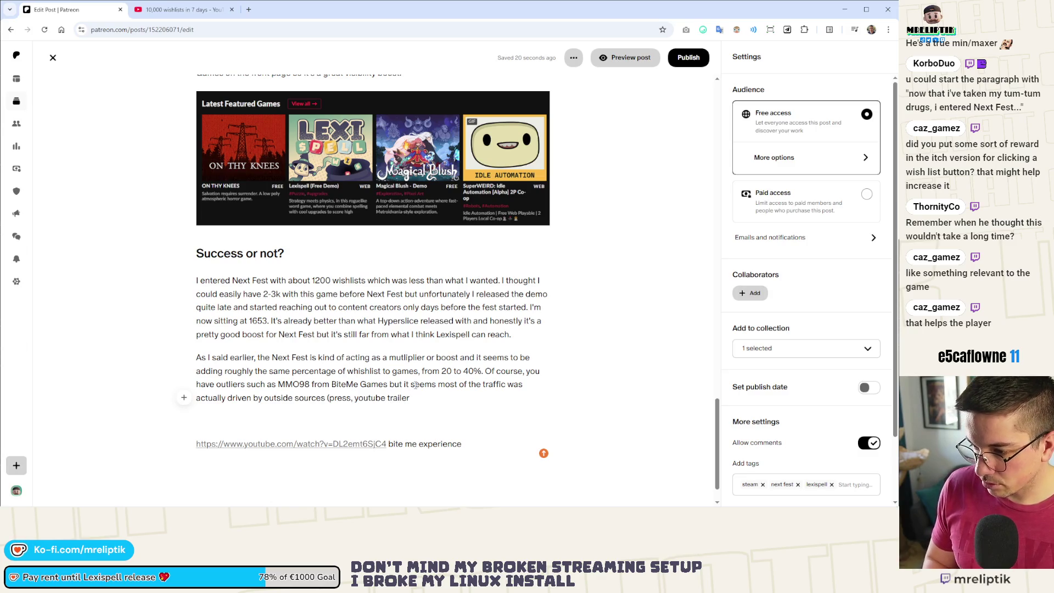
{"action": "type", "text": ")."}
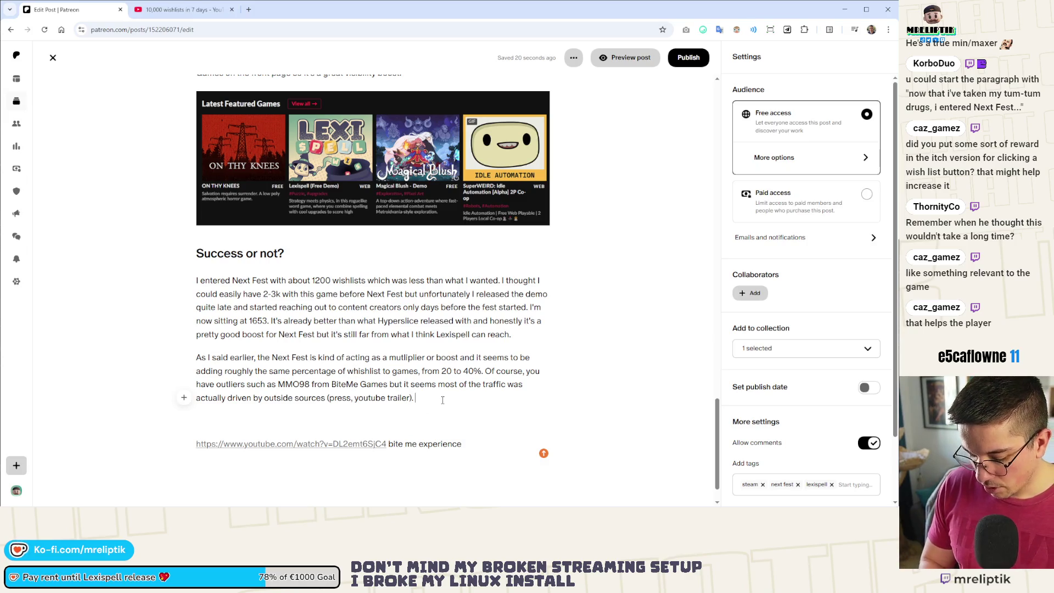
{"action": "type", "text": " They share"}
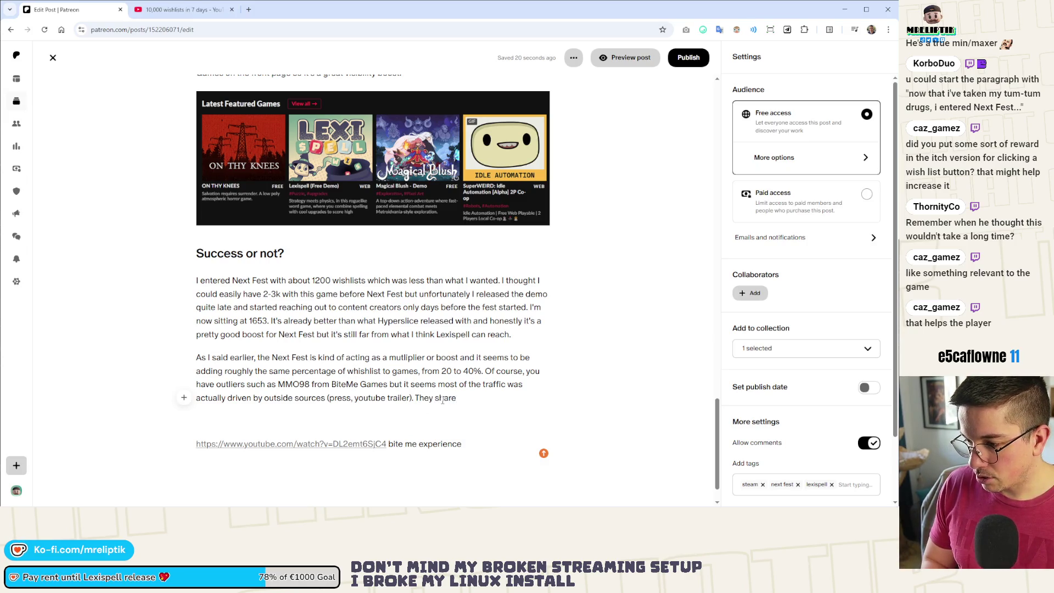
{"action": "type", "text": "d their experience on their Youtu"}
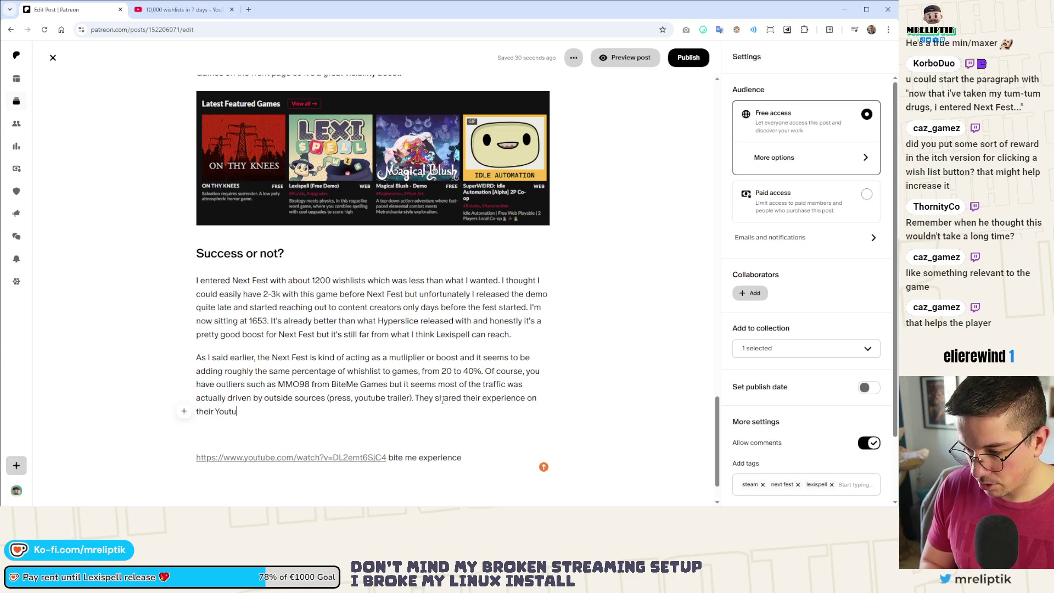
{"action": "type", "text": "be channel if tyou"}
{"action": "key", "text": "BackSpace"}
{"action": "key", "text": "BackSpace"}
{"action": "key", "text": "BackSpace"}
{"action": "type", "text": "you're interested."}
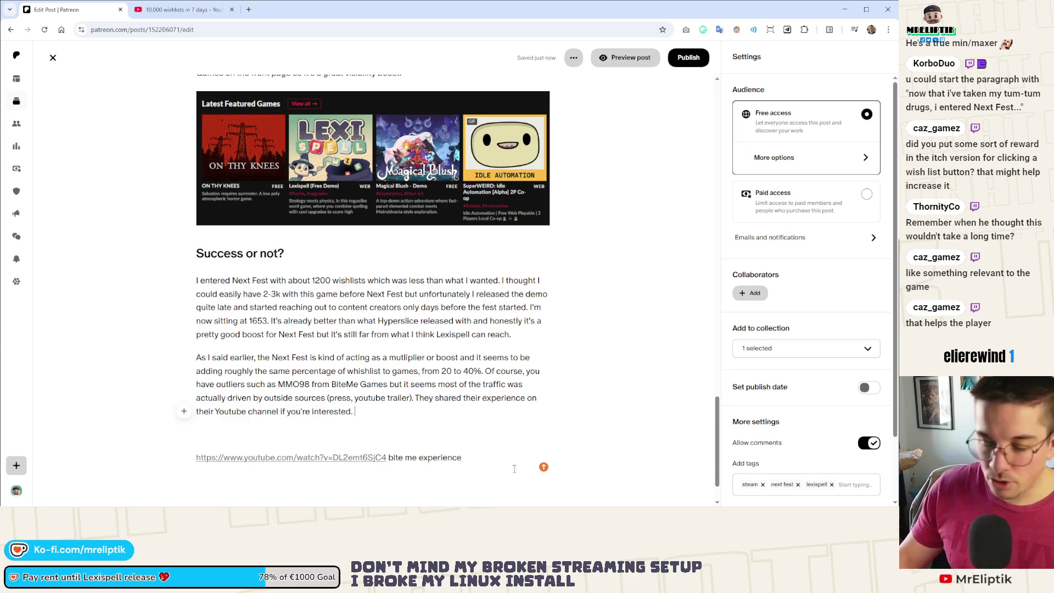
Turn 'Youtube channel' into a link and delete the leftover raw YouTube URL line.
{"action": "left_click_drag", "start_coordinate": [216, 413], "coordinate": [278, 417]}
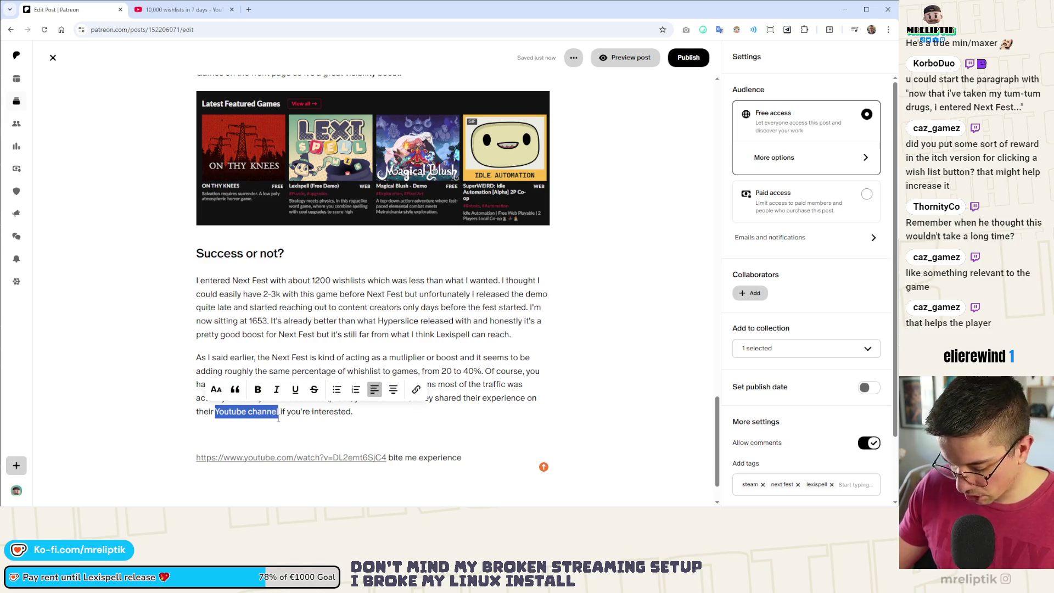
{"action": "left_click", "coordinate": [305, 423]}
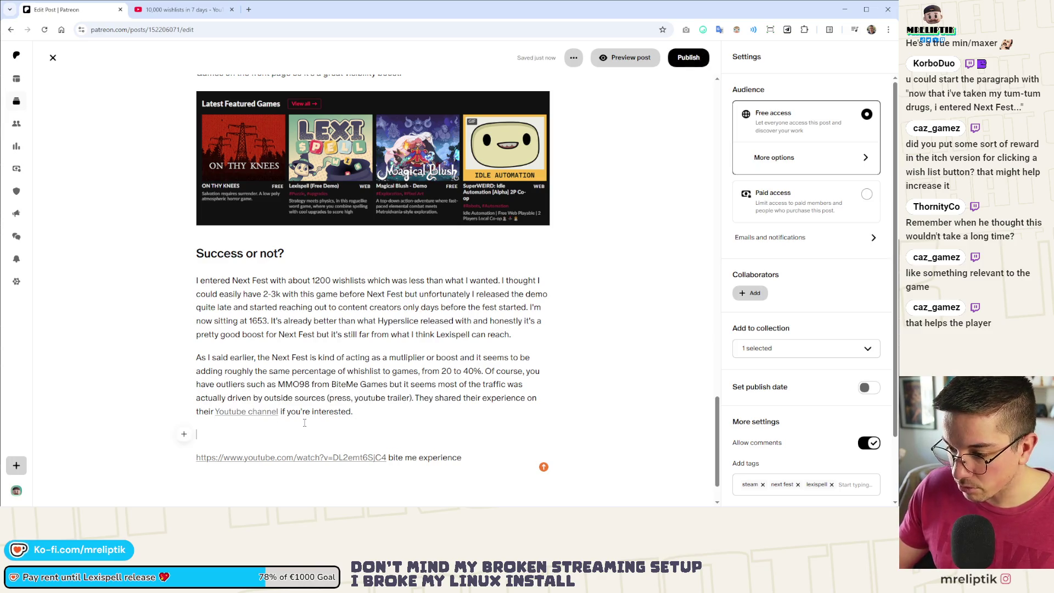
{"action": "left_click_drag", "start_coordinate": [463, 458], "coordinate": [190, 457]}
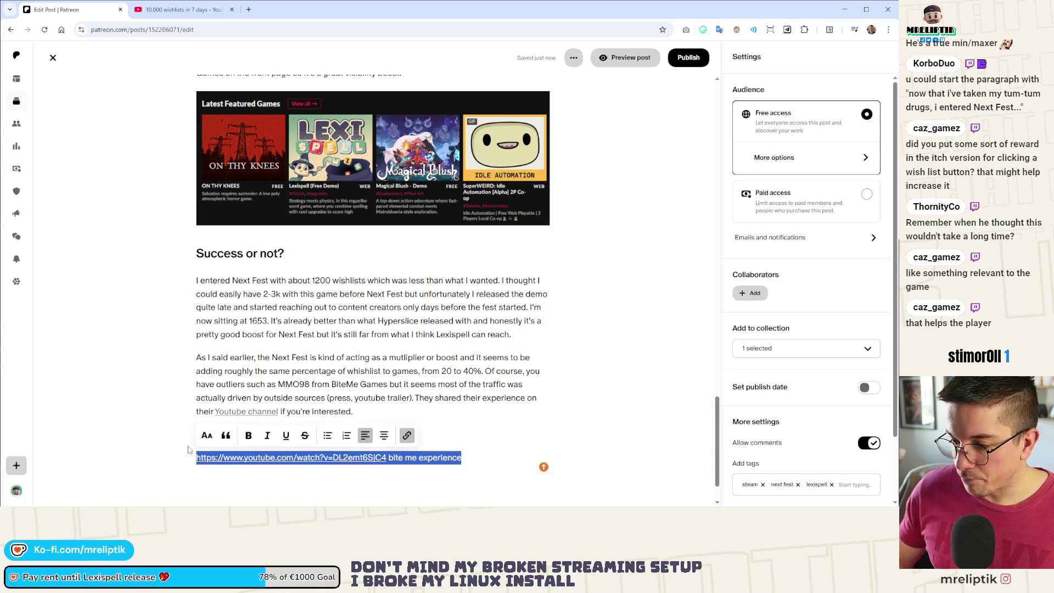
{"action": "key", "text": "BackSpace"}
{"action": "key", "text": "BackSpace"}
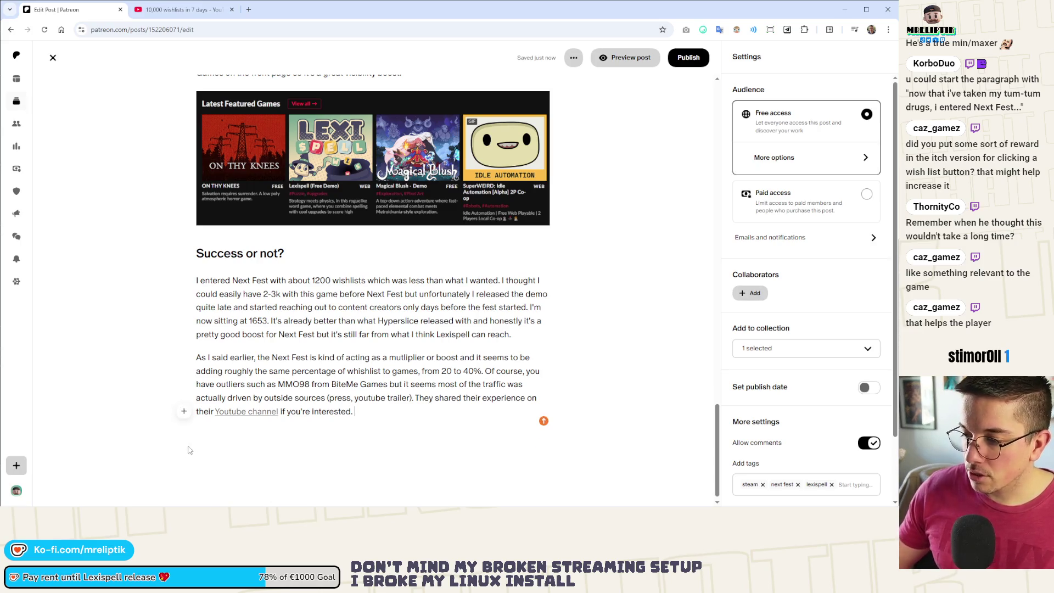
Open the BiteMe Games channel and MMO 98 Steam page from the video, take the Steam address, close both, and return.
{"action": "left_click", "coordinate": [184, 15]}
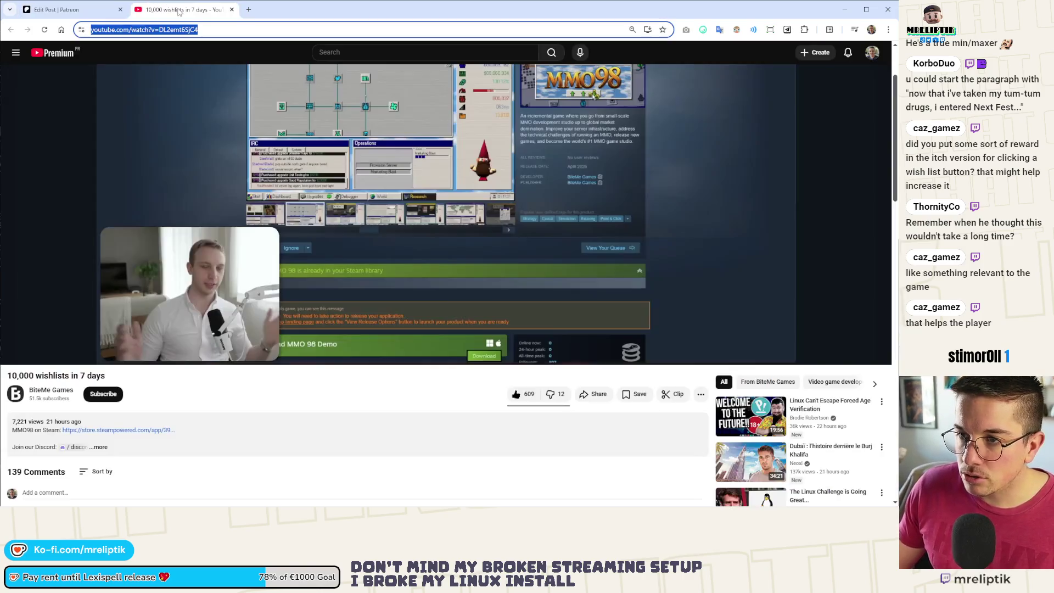
{"action": "middle_click", "coordinate": [46, 391]}
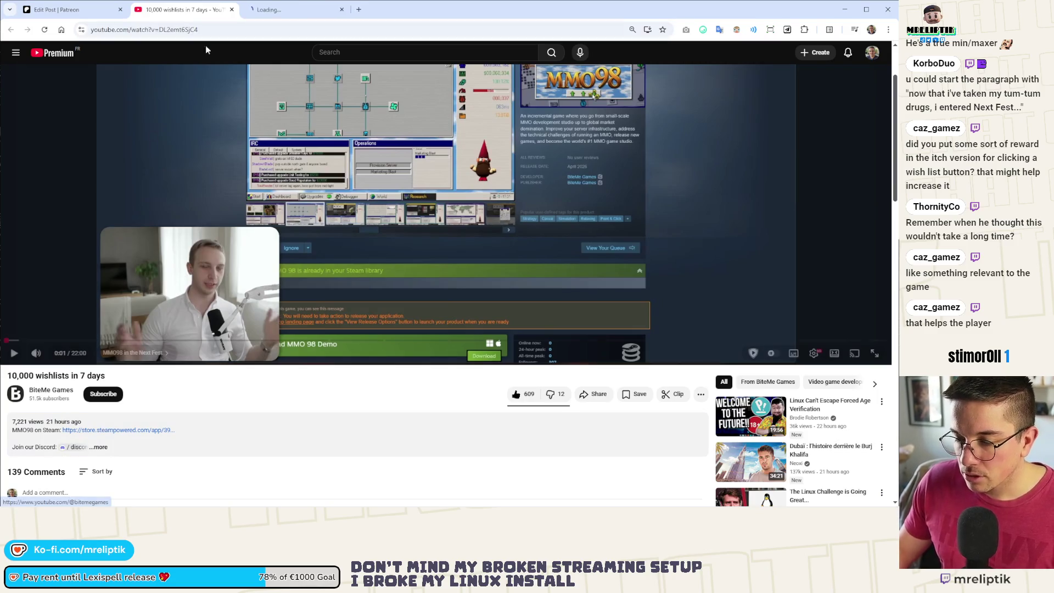
{"action": "middle_click", "coordinate": [94, 433]}
{"action": "left_click", "coordinate": [343, 9]}
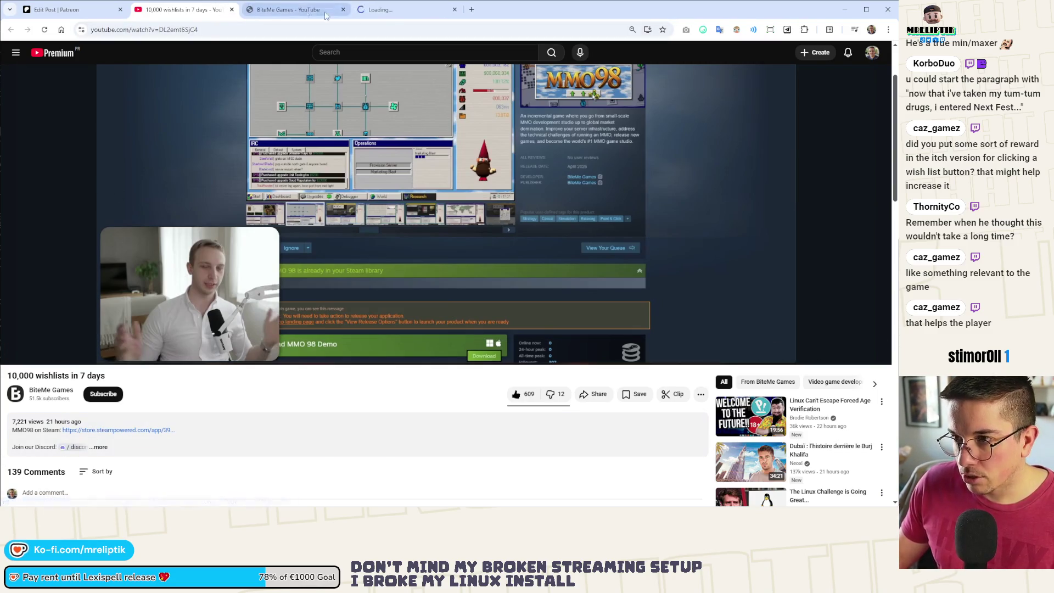
{"action": "left_click", "coordinate": [285, 10]}
{"action": "left_click", "coordinate": [277, 29]}
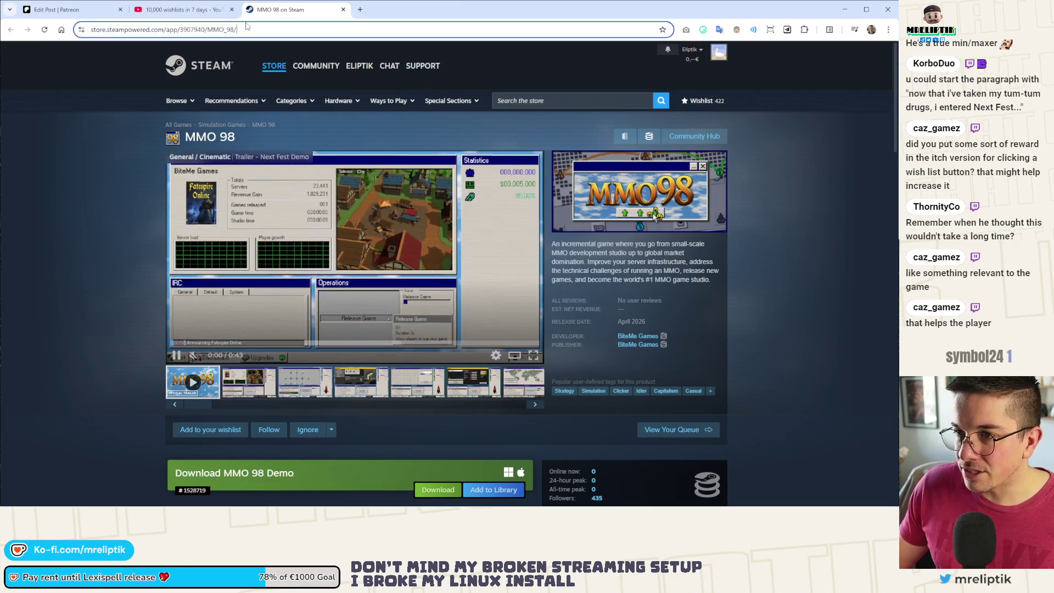
{"action": "key", "text": "ctrl+w"}
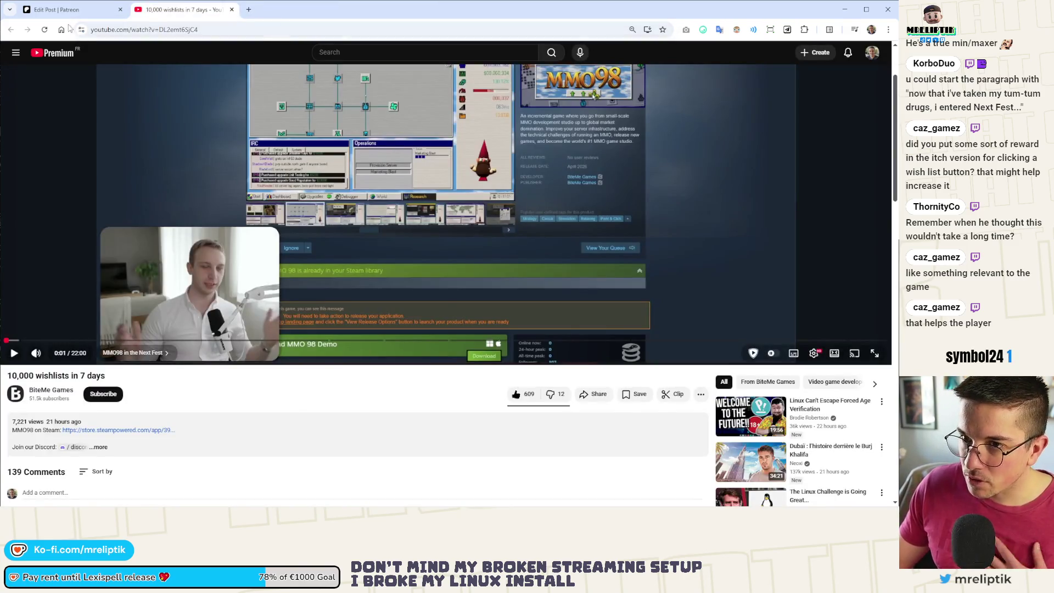
{"action": "left_click", "coordinate": [57, 10]}
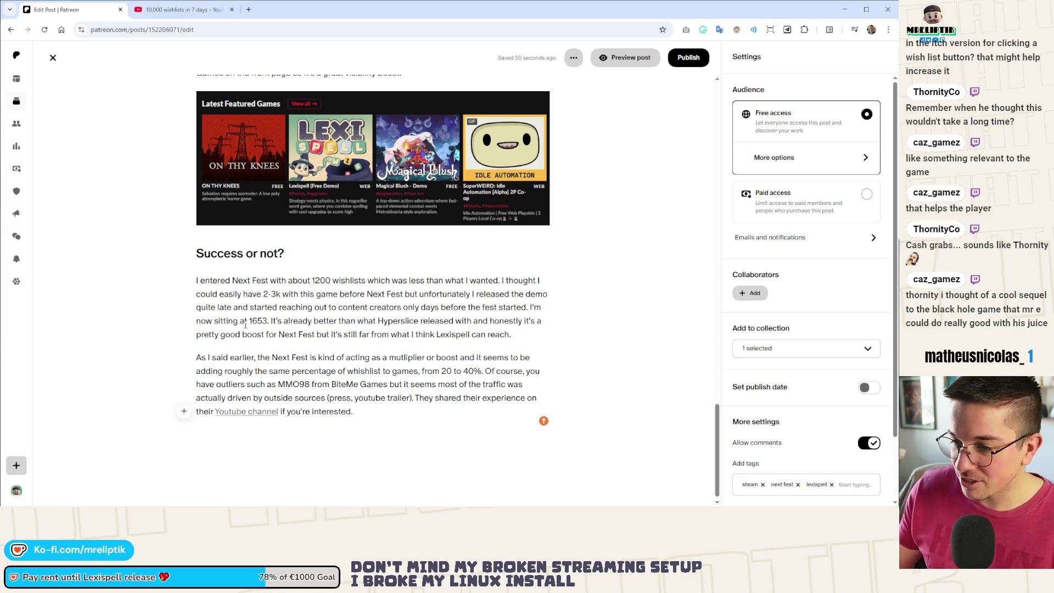
Link 'MMO98 from BiteMe Games' to the Steam page and start a new paragraph after 'interested.'.
{"action": "left_click", "coordinate": [393, 414]}
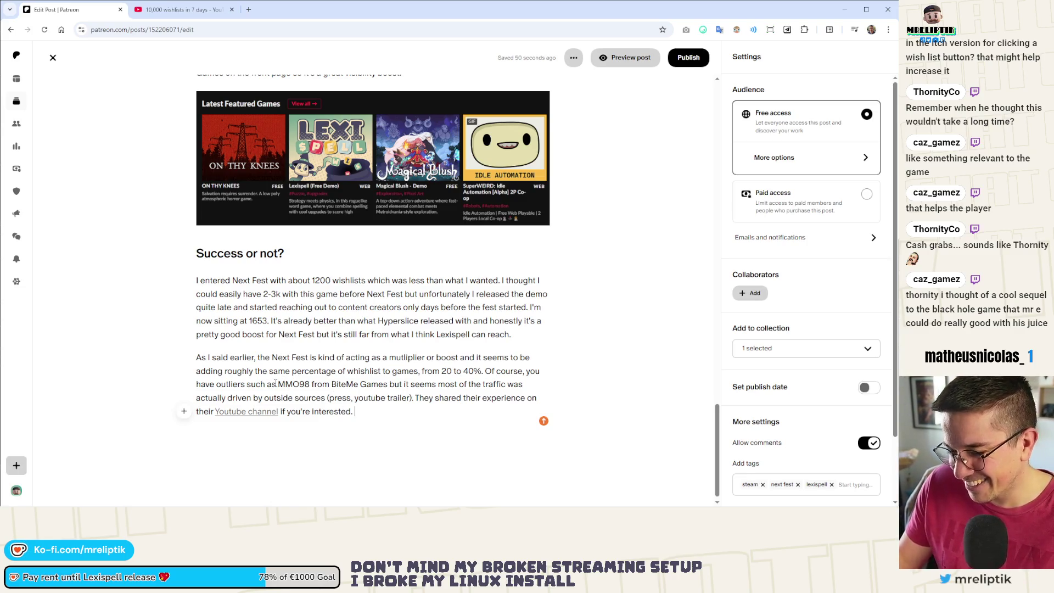
{"action": "scroll", "coordinate": [276, 384], "scroll_direction": "down", "scroll_amount": 1}
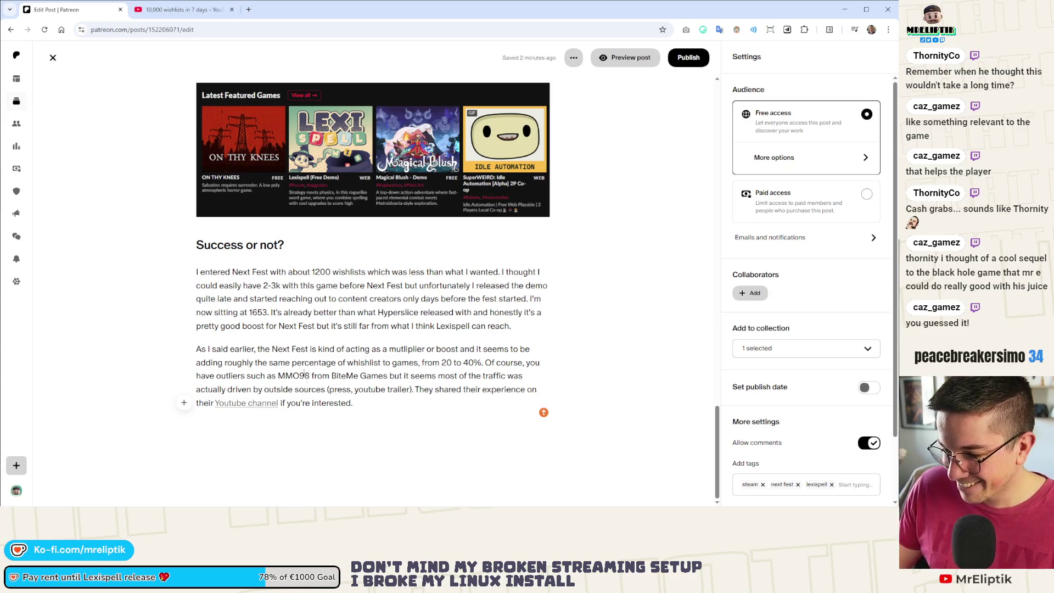
{"action": "mouse_move", "coordinate": [279, 377]}
{"action": "left_mouse_down"}
{"action": "mouse_move", "coordinate": [354, 390]}
{"action": "mouse_move", "coordinate": [359, 376]}
{"action": "mouse_move", "coordinate": [388, 378]}
{"action": "left_mouse_up"}
{"action": "left_click", "coordinate": [370, 408]}
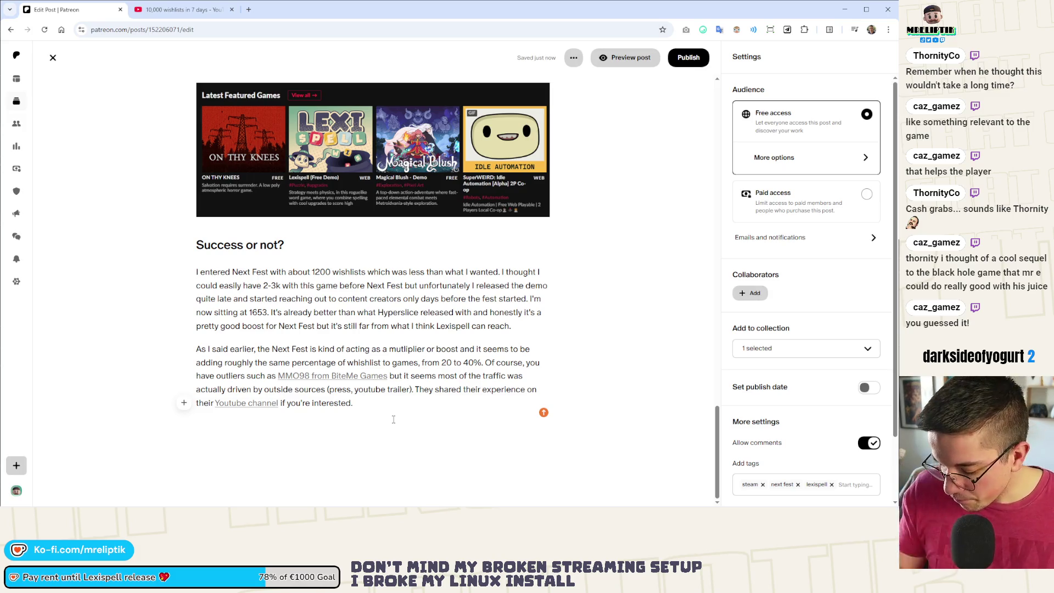
{"action": "key", "text": "Return"}
Write 'In conclusion', calling the late demo the biggest mistake and 2-3K wishlists before the fest reachable.
{"action": "type", "text": "I thik the main"}
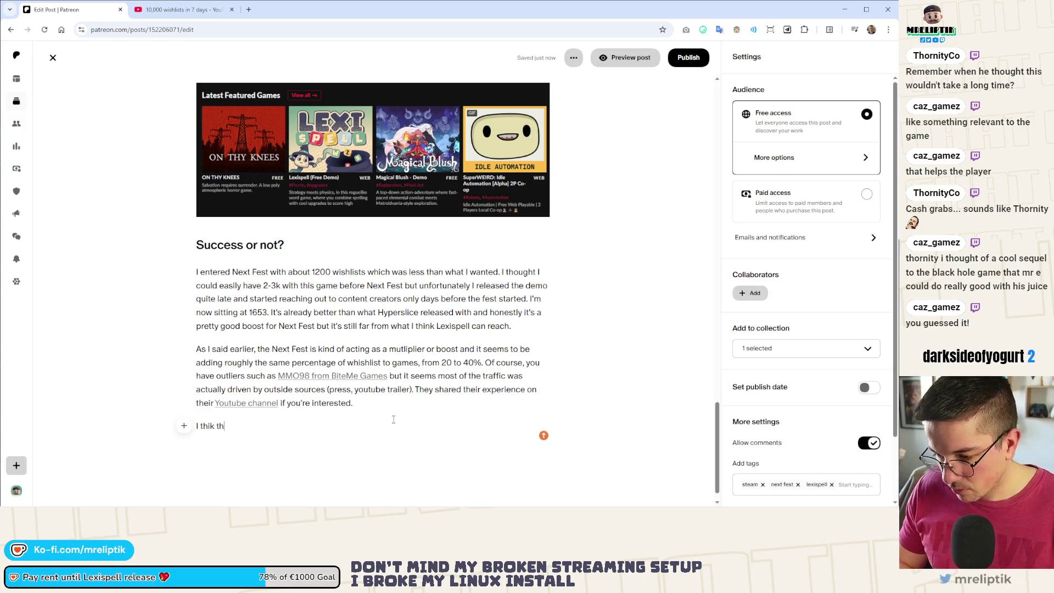
{"action": "key", "text": "BackSpace"}
{"action": "key", "text": "BackSpace"}
{"action": "key", "text": "BackSpace"}
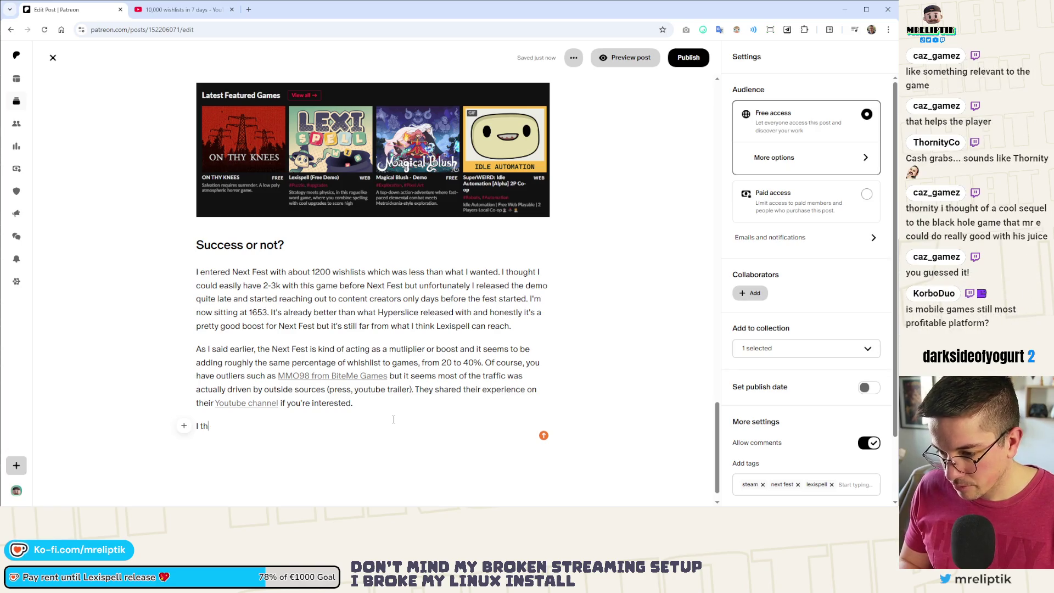
{"action": "key", "text": "BackSpace"}
{"action": "type", "text": "But"}
{"action": "key", "text": "BackSpace"}
{"action": "key", "text": "BackSpace"}
{"action": "key", "text": "BackSpace"}
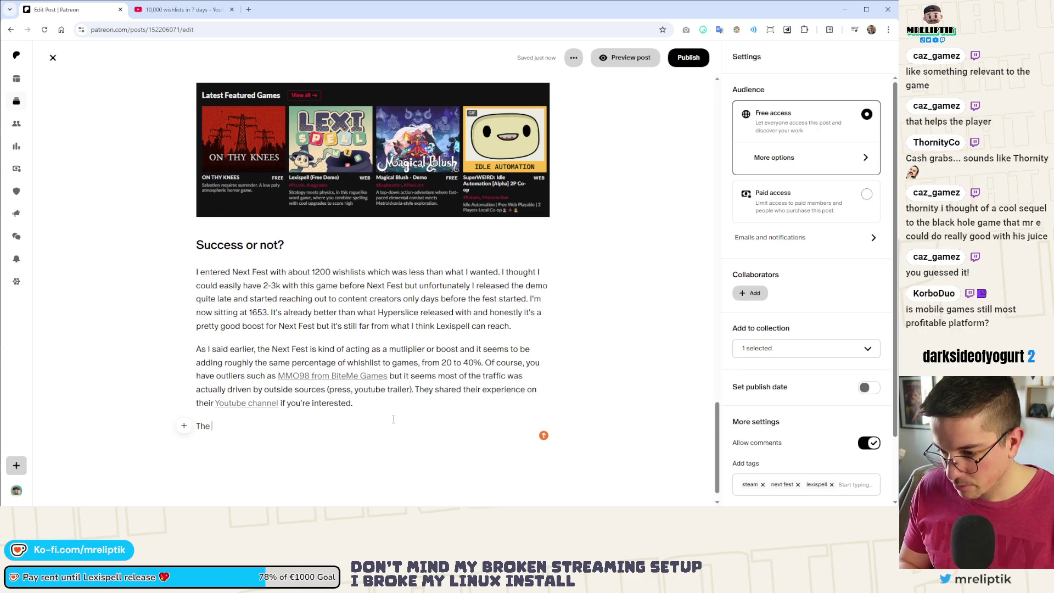
{"action": "type", "text": "In conclusion, he b"}
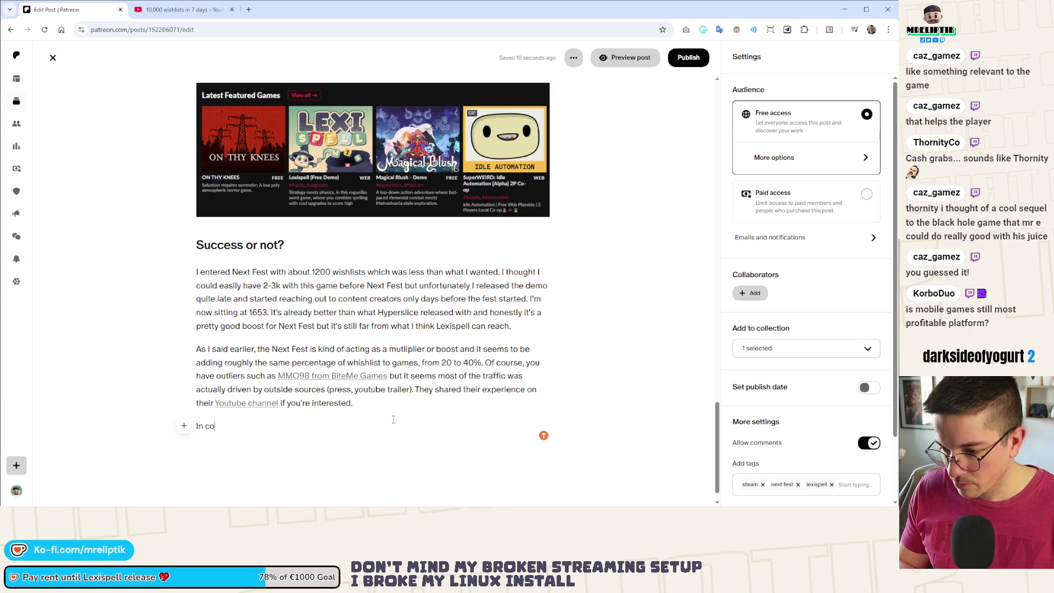
{"action": "key", "text": "BackSpace"}
{"action": "key", "text": "BackSpace"}
{"action": "key", "text": "BackSpace"}
{"action": "type", "text": "the biggest mistake was not relea"}
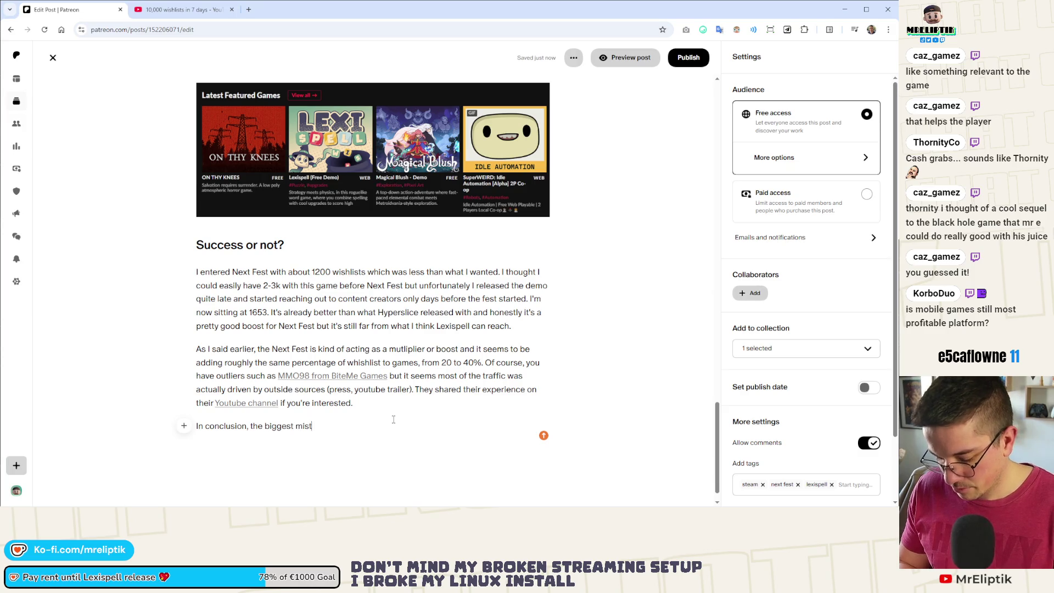
{"action": "type", "text": "sing the demo earlier. I wanted"}
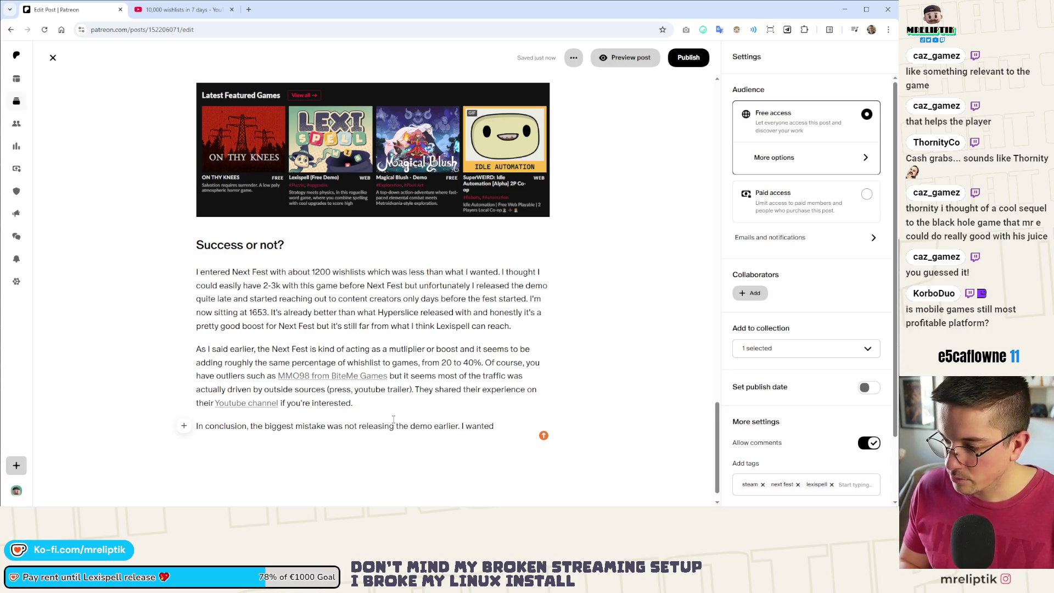
{"action": "key", "text": "BackSpace"}
{"action": "key", "text": "BackSpace"}
{"action": "key", "text": "BackSpace"}
{"action": "key", "text": "BackSpace"}
{"action": "key", "text": "BackSpace"}
{"action": "key", "text": "BackSpace"}
{"action": "type", "text": "think "}
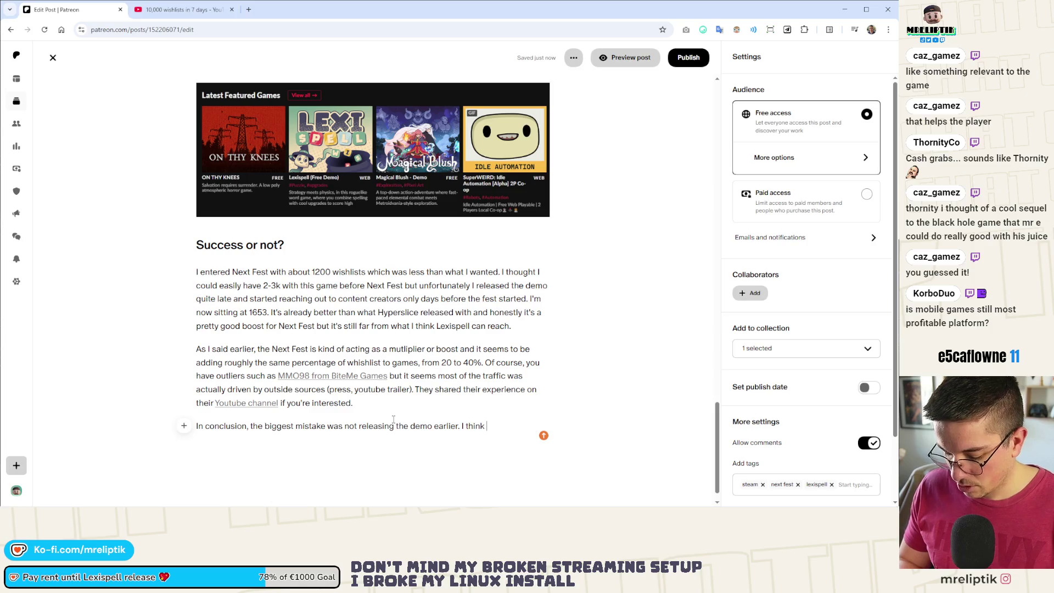
{"action": "type", "text": "with enioug"}
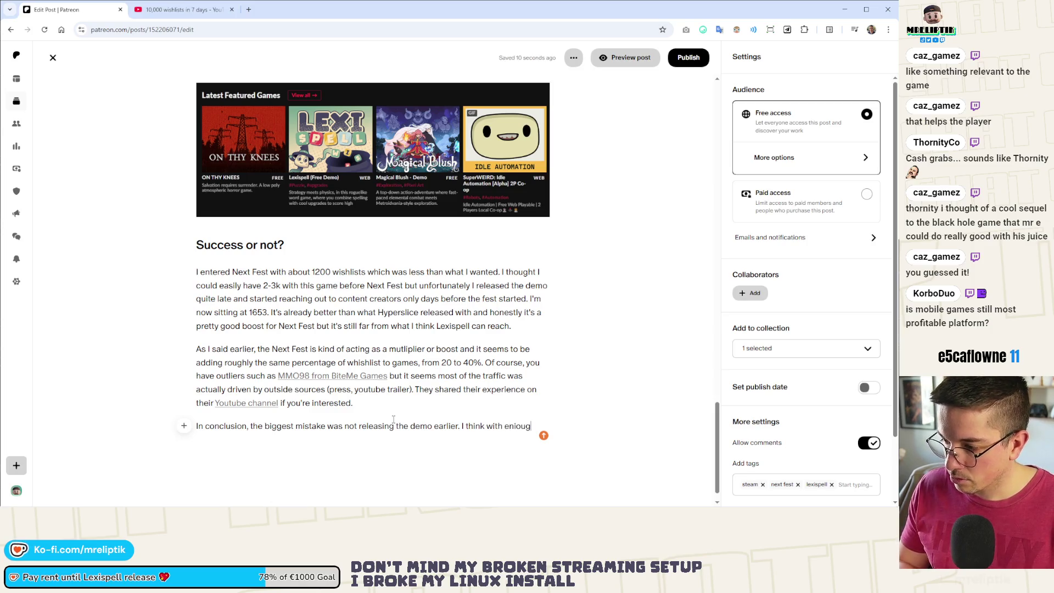
{"action": "key", "text": "BackSpace"}
{"action": "key", "text": "BackSpace"}
{"action": "key", "text": "BackSpace"}
{"action": "key", "text": "BackSpace"}
{"action": "type", "text": "ough time and a bit of luck "}
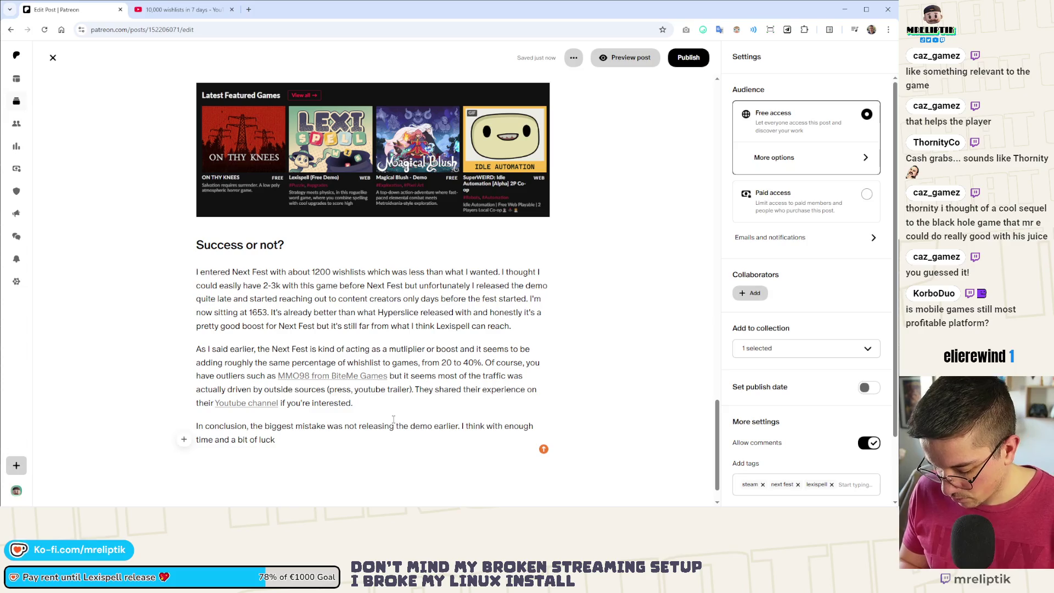
{"action": "type", "text": "in the"}
{"action": "key", "text": "BackSpace"}
{"action": "key", "text": "BackSpace"}
{"action": "key", "text": "BackSpace"}
{"action": "type", "text": "could have reached 2-"}
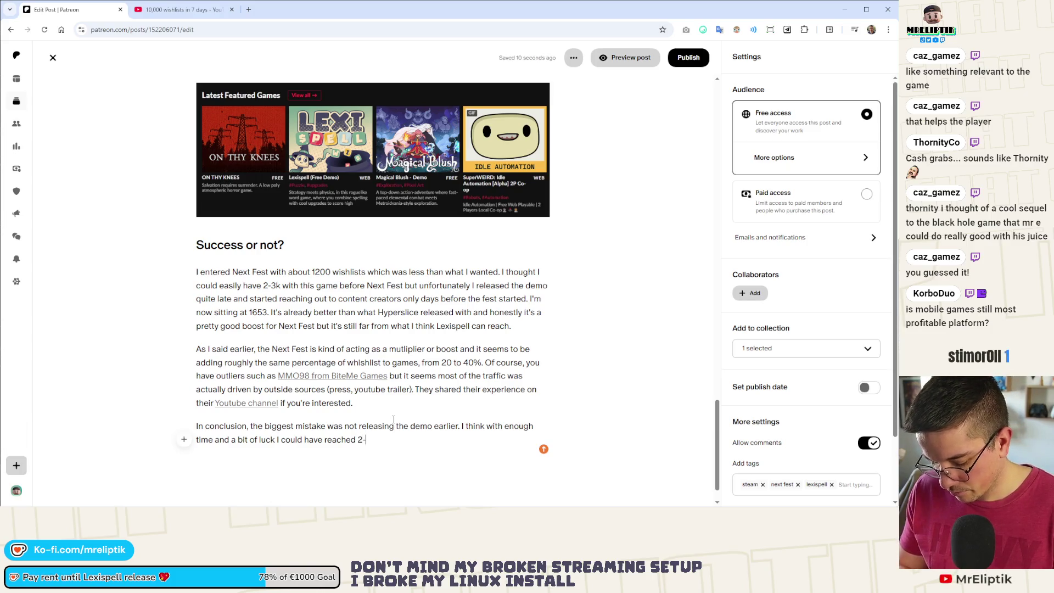
{"action": "type", "text": "3K wishlist before the fest easily. I"}
{"action": "key", "text": "BackSpace"}
Add 'Only one big content creator covering the game would have done a lot.'.
{"action": "type", "text": "Only one big "}
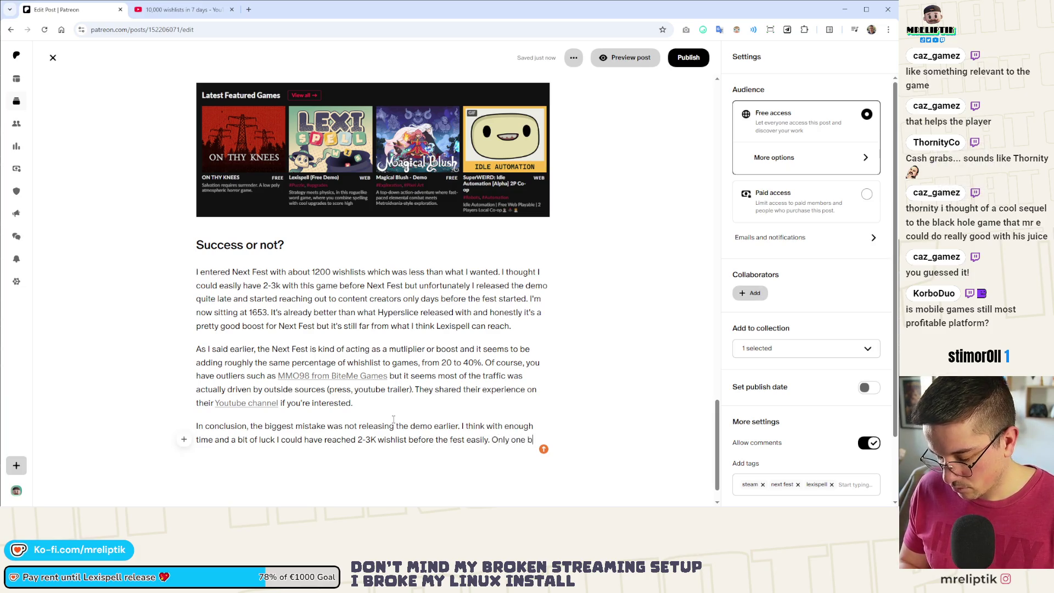
{"action": "type", "text": "content creato"}
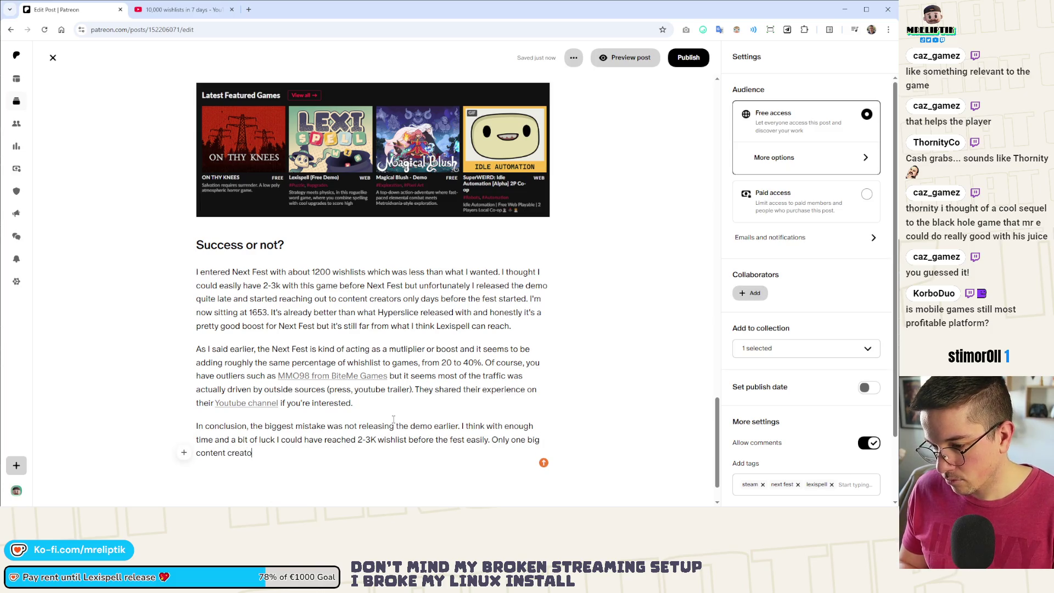
{"action": "type", "text": "r covering t"}
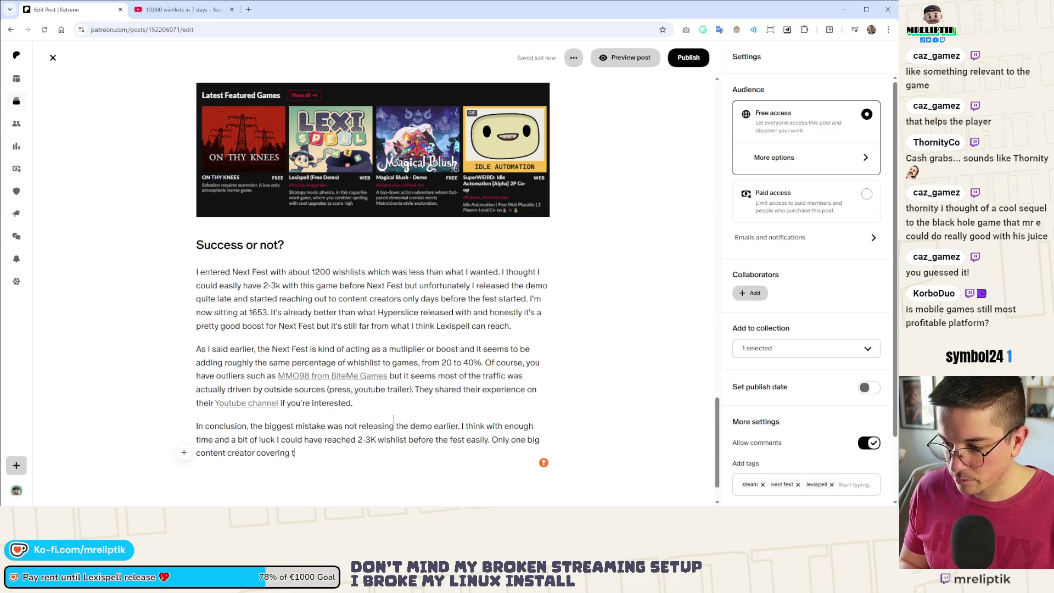
{"action": "type", "text": "he game would ha"}
{"action": "key", "text": "BackSpace"}
{"action": "type", "text": "done a big"}
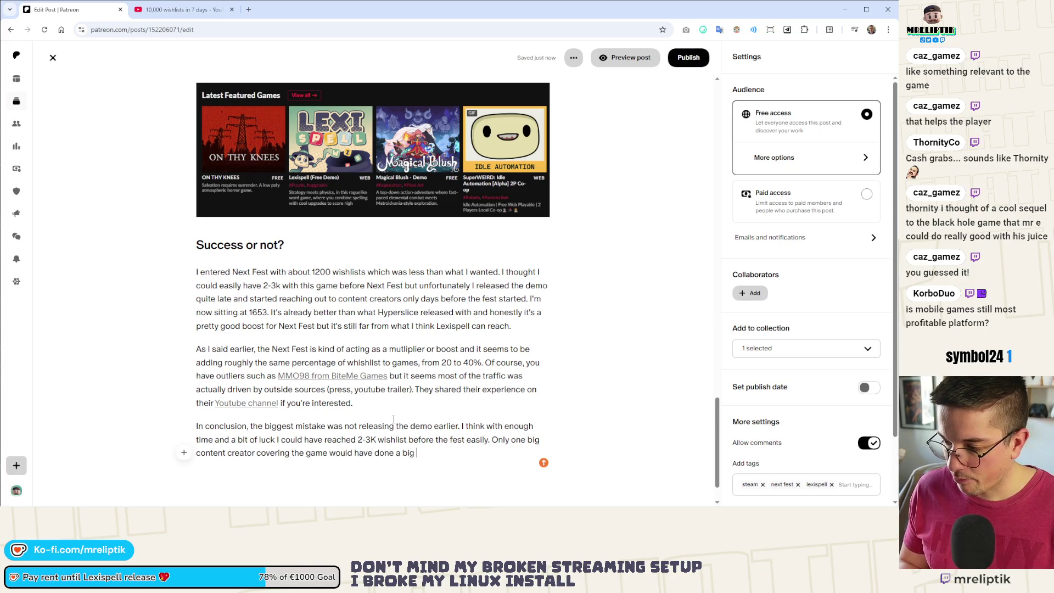
{"action": "key", "text": "BackSpace"}
{"action": "key", "text": "BackSpace"}
{"action": "key", "text": "BackSpace"}
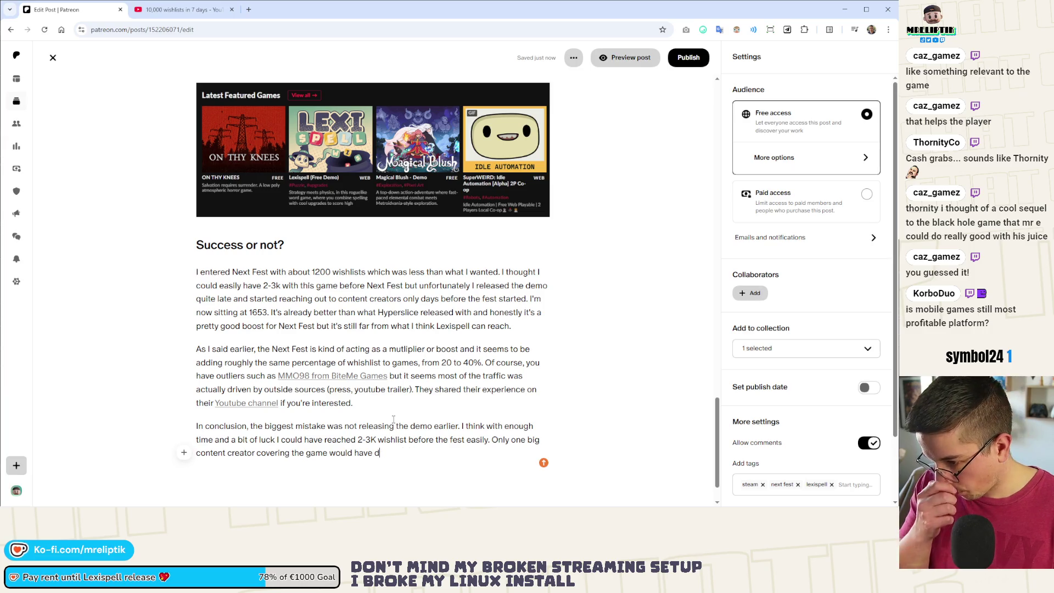
{"action": "type", "text": "one a lot."}
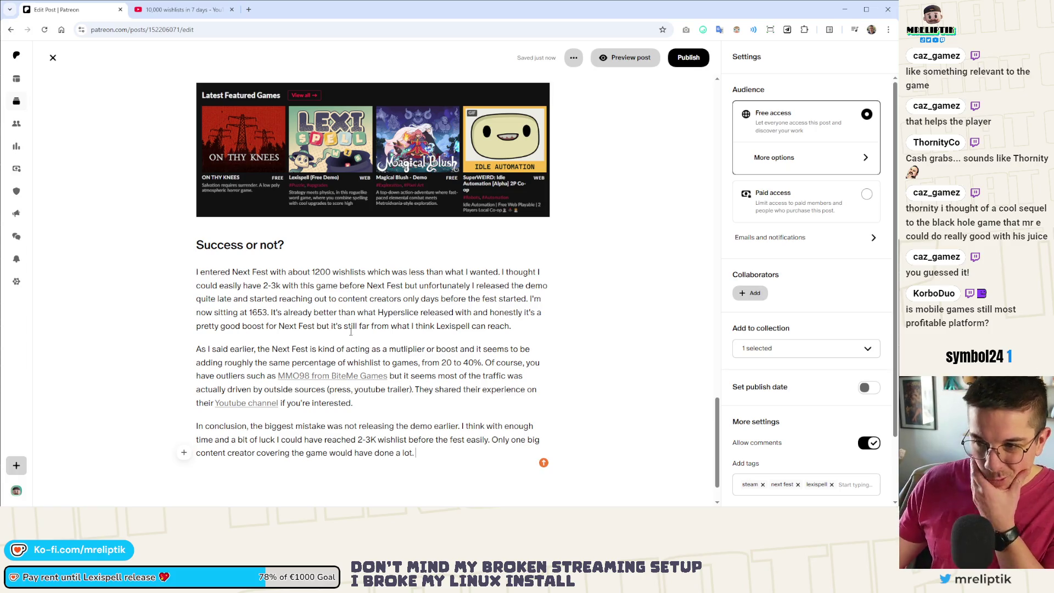
{"action": "scroll", "coordinate": [351, 332], "scroll_direction": "down", "scroll_amount": 1}
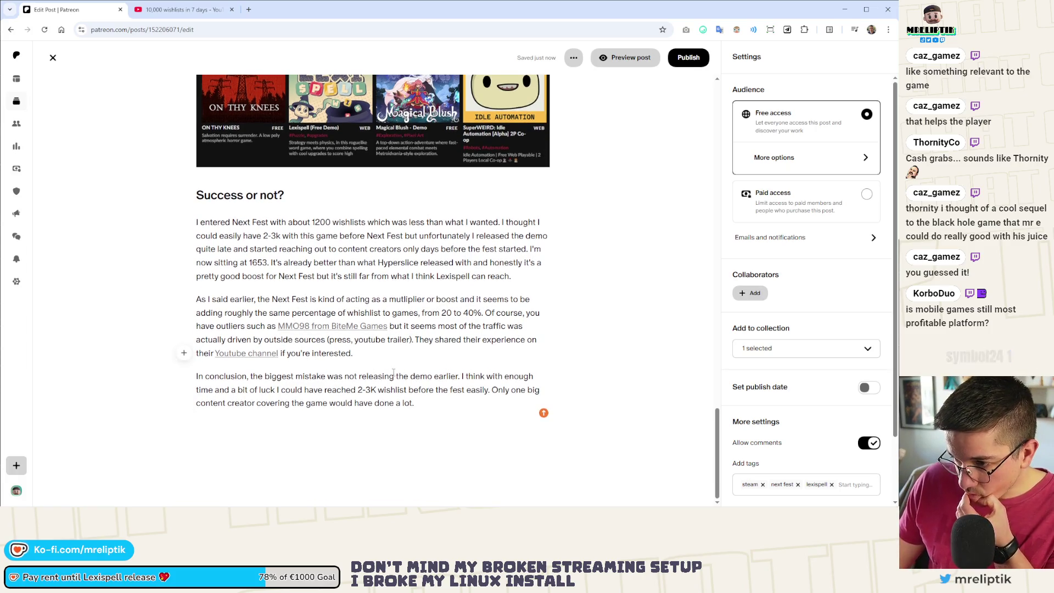
Insert a new paragraph 'Players, streamers, good feedback' after the first Success paragraph.
{"action": "left_click", "coordinate": [527, 299]}
{"action": "left_click", "coordinate": [526, 284]}
{"action": "key", "text": "Return"}
{"action": "key", "text": "Return"}
{"action": "key", "text": "Return"}
{"action": "type", "text": "Players,"}
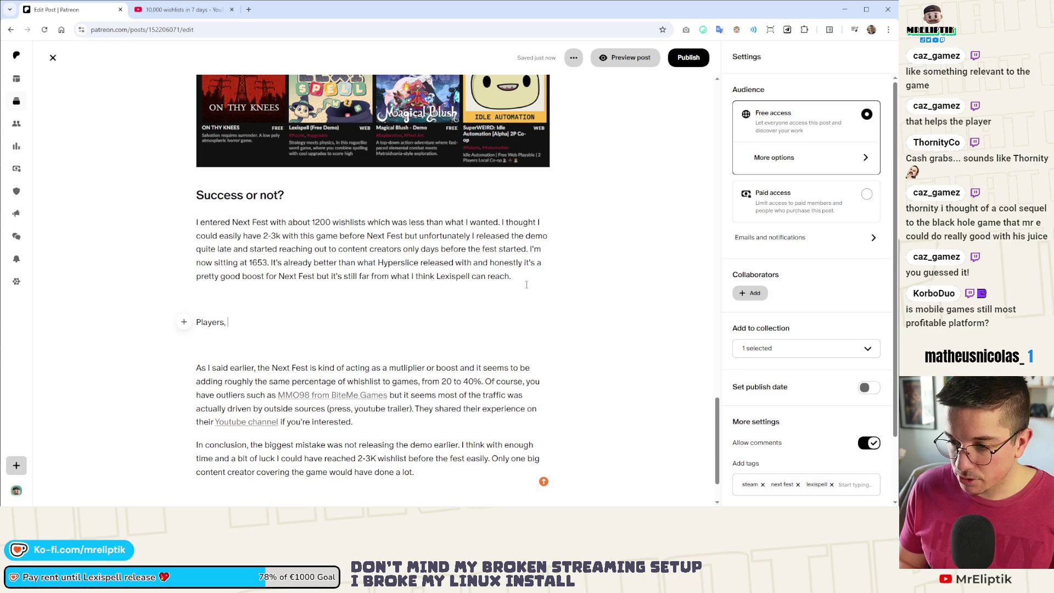
{"action": "key", "text": "shift+Left"}
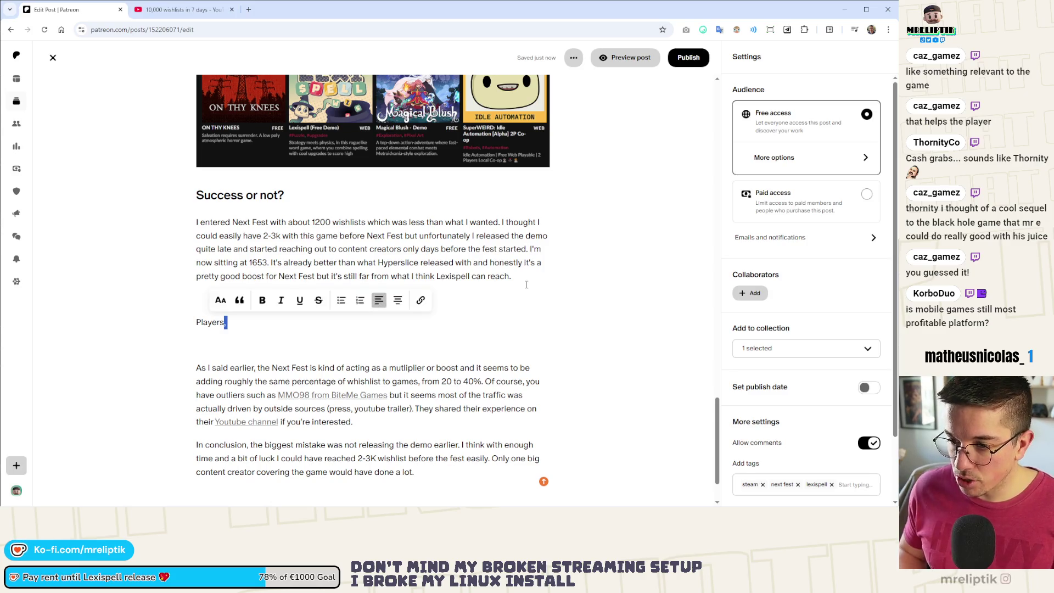
{"action": "key", "text": "Right"}
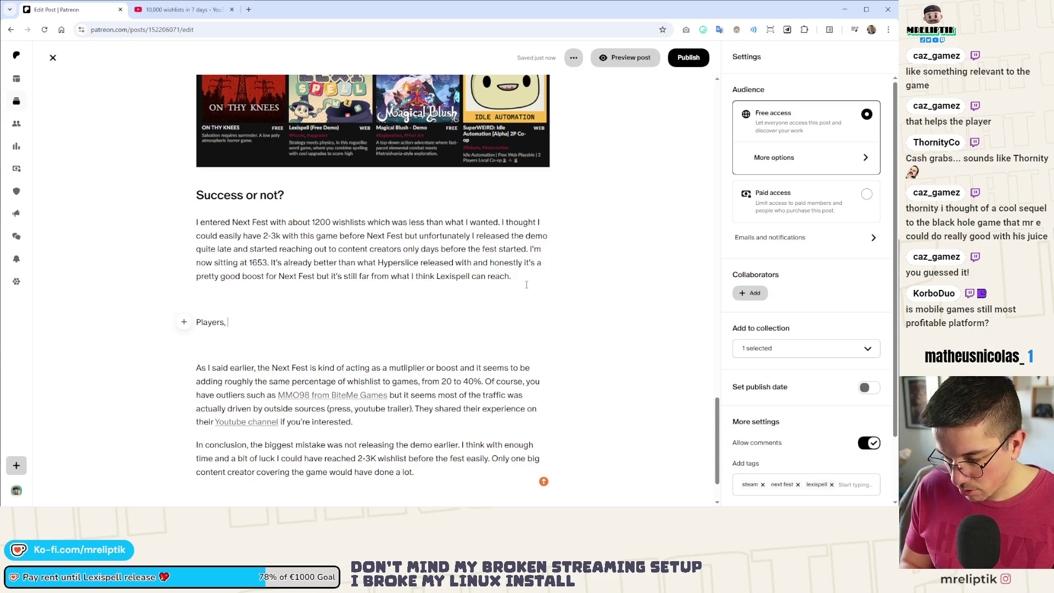
{"action": "type", "text": "streamers, "}
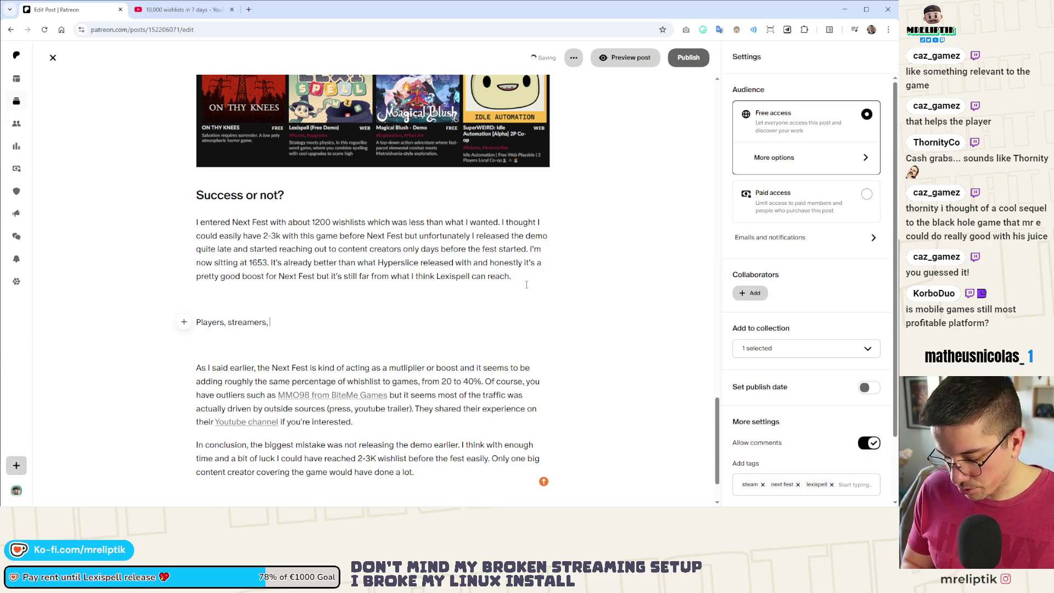
{"action": "type", "text": "good feedback"}
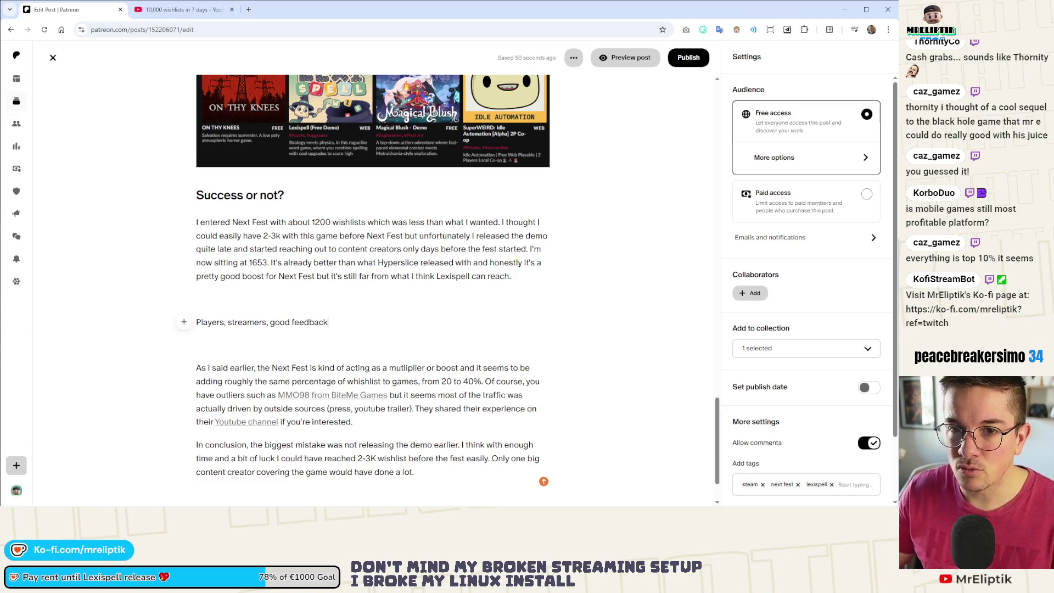
{"action": "key", "text": "alt+Tab"}
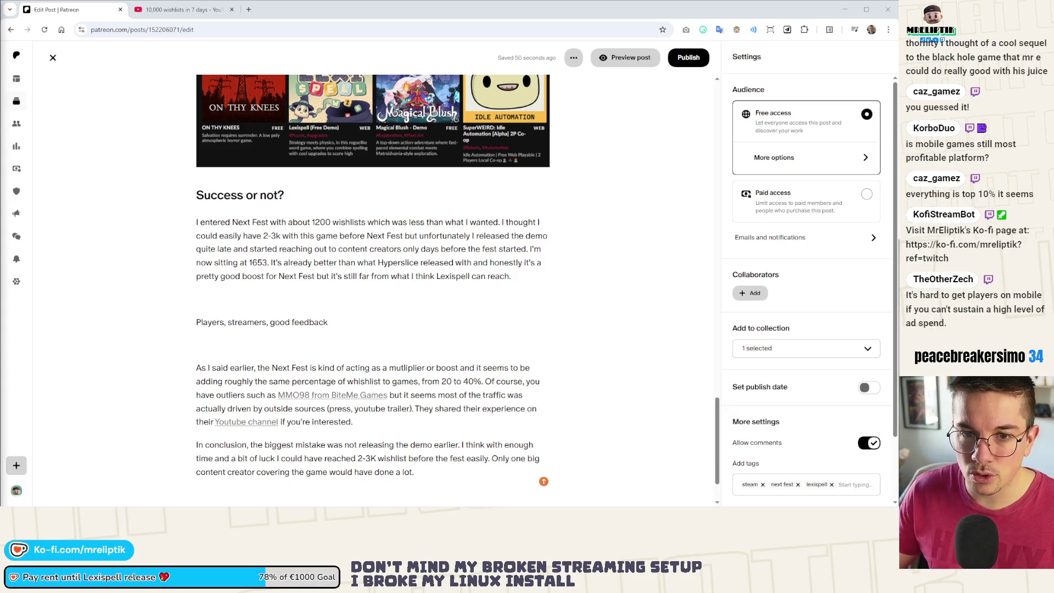
Open the 'Rift Riff on Steam' result from Google and select its store page URL.
{"action": "scroll", "coordinate": [119, 235], "scroll_direction": "down", "scroll_amount": 2}
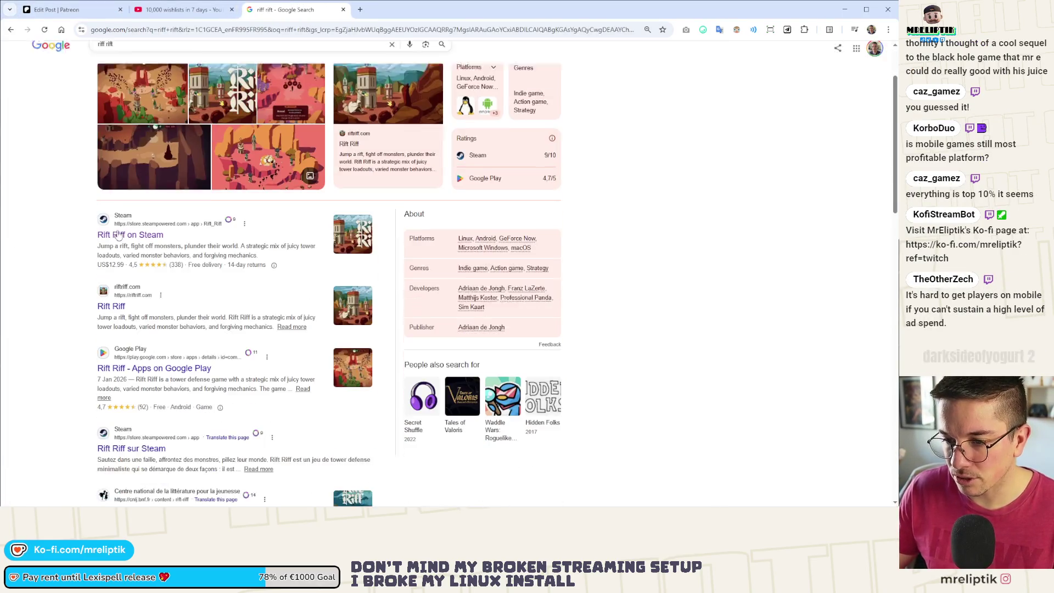
{"action": "left_click", "coordinate": [118, 235]}
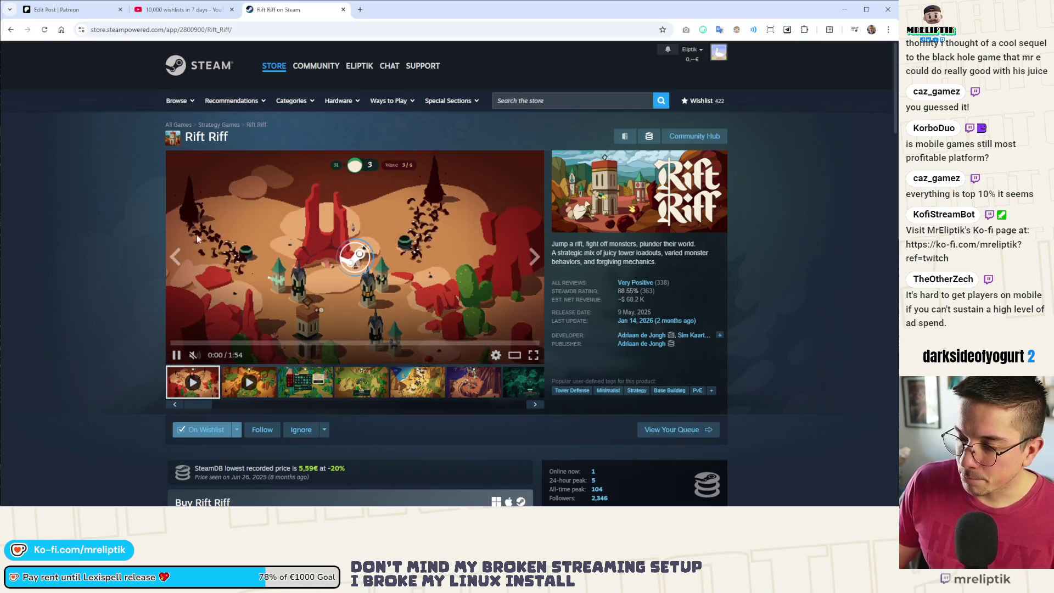
{"action": "left_click", "coordinate": [159, 29]}
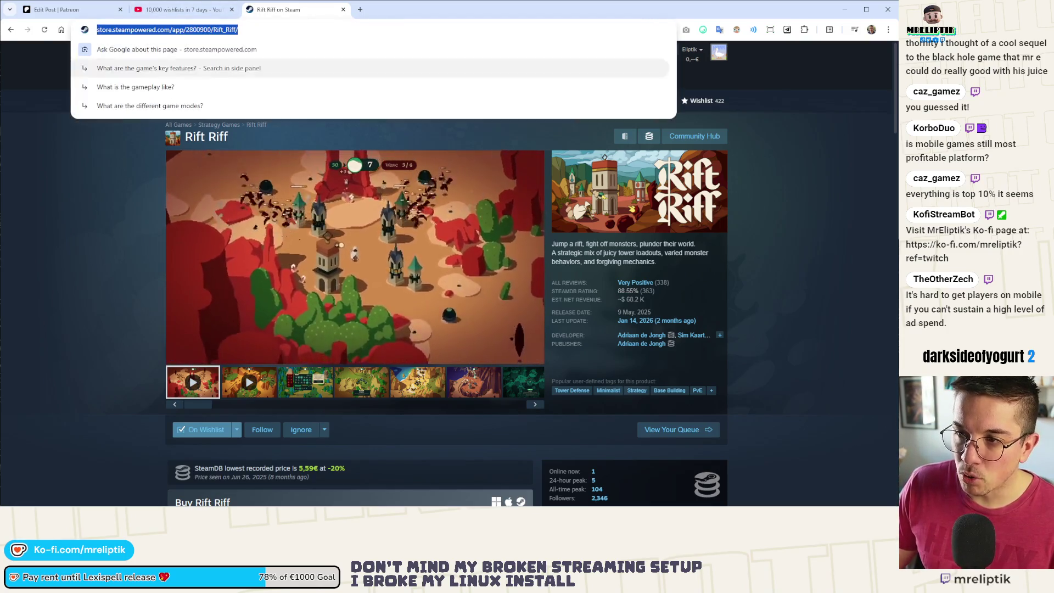
{"action": "left_click", "coordinate": [540, 262]}
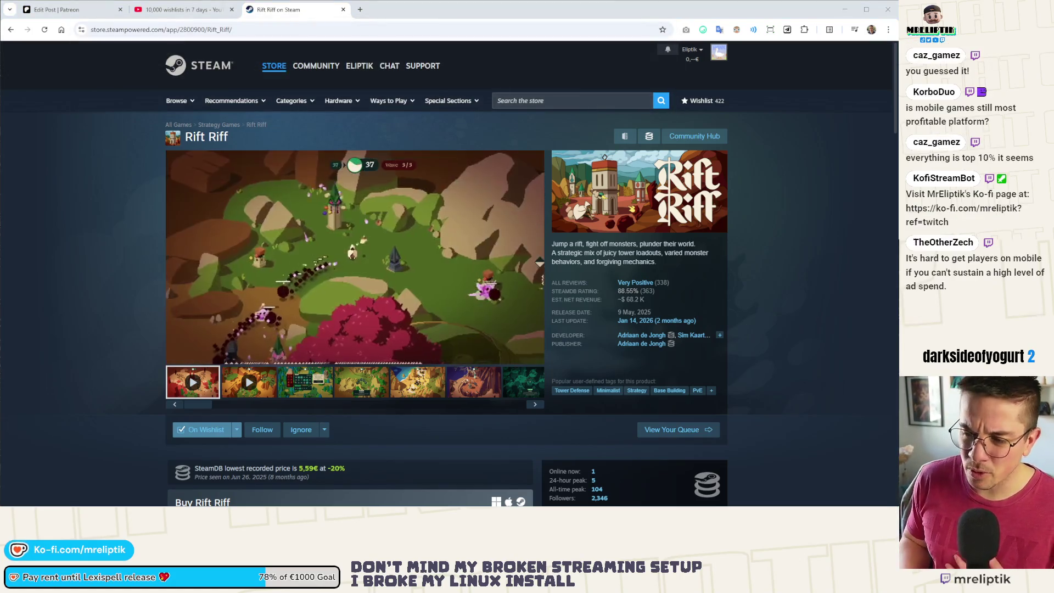
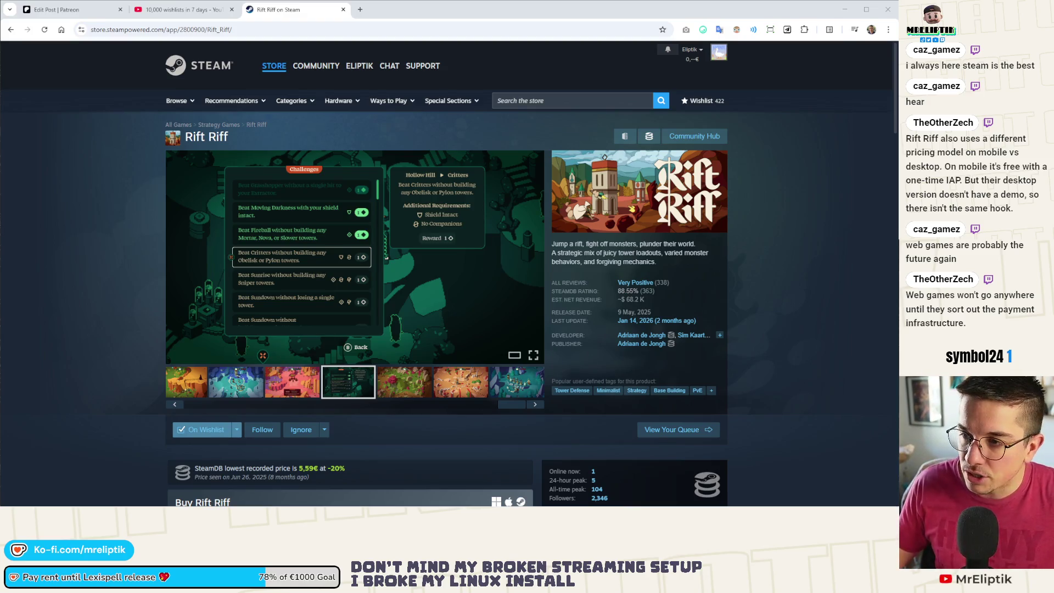
Close the Rift Riff Steam store tab and the YouTube tab to get back to the Patreon post draft.
{"action": "left_click", "coordinate": [435, 28]}
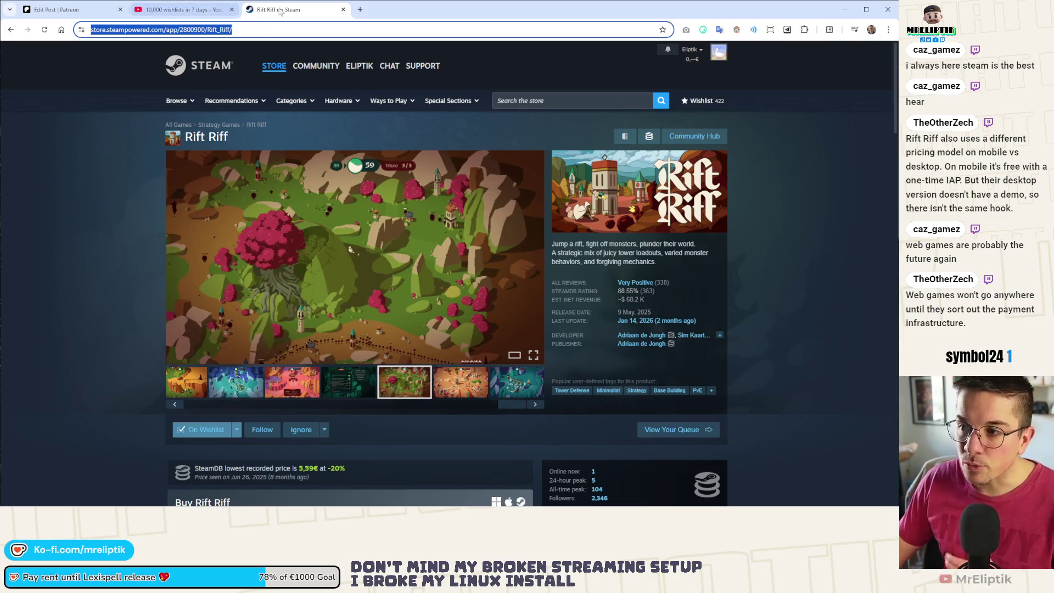
{"action": "middle_click", "coordinate": [242, 12]}
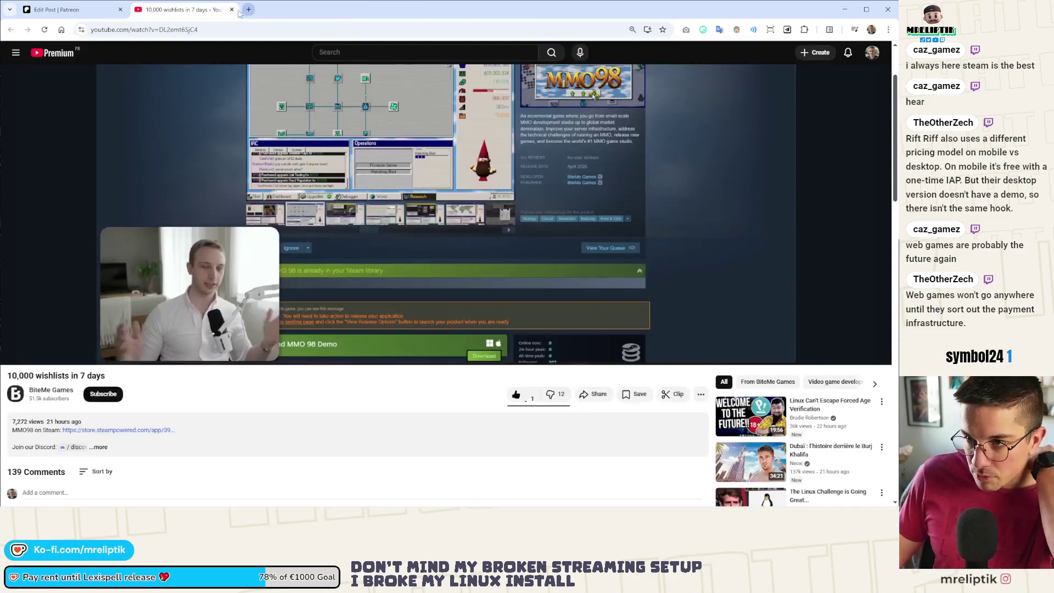
{"action": "middle_click", "coordinate": [239, 12]}
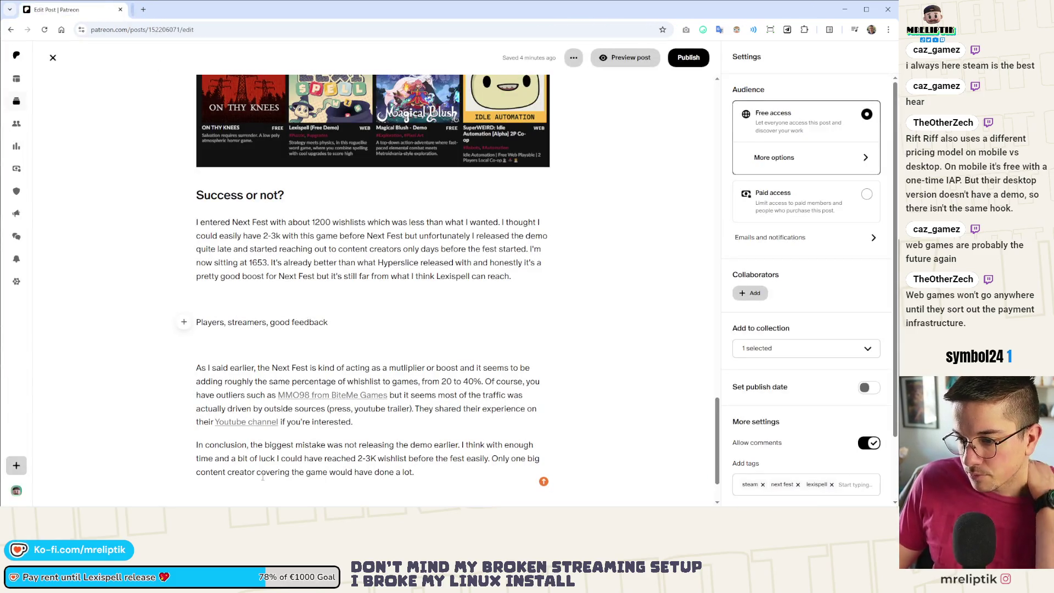
{"action": "scroll", "coordinate": [297, 450], "scroll_direction": "down", "scroll_amount": 1}
Delete the word 'easily' from the post's concluding paragraph.
{"action": "left_click", "coordinate": [315, 403]}
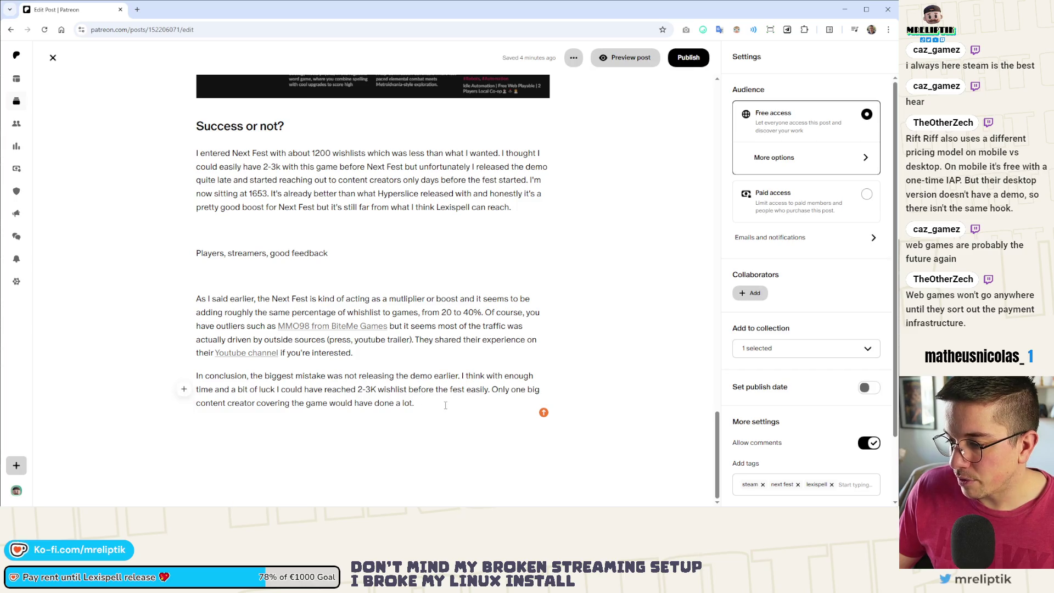
{"action": "type", "text": "s"}
{"action": "double_click", "coordinate": [482, 390]}
{"action": "key", "text": "BackSpace"}
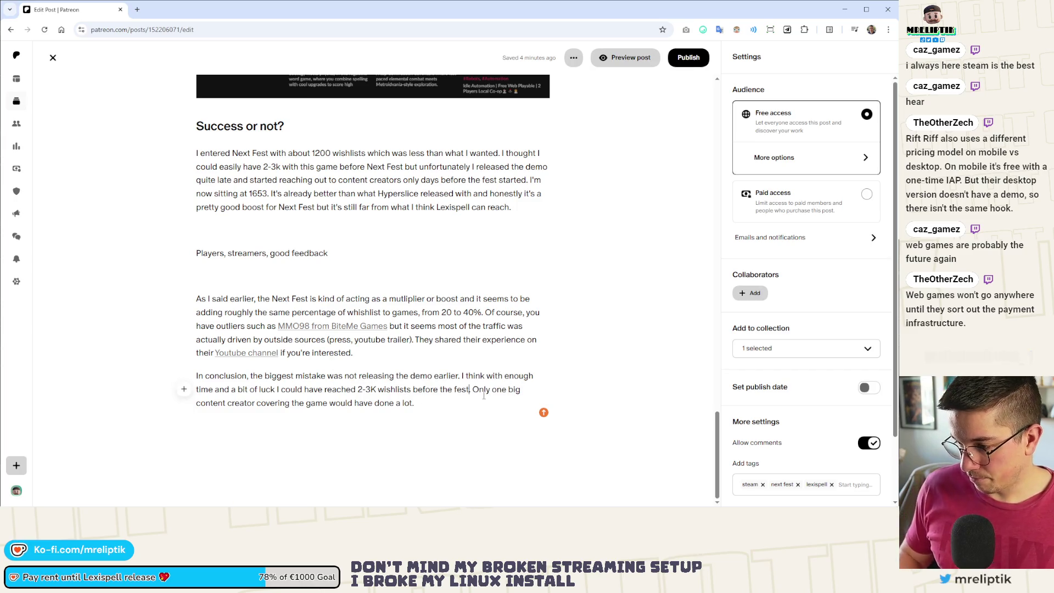
Append 'That being said, I simply didn't have time. I released Hyperslice on January 21' and select Hyperslice.
{"action": "left_click", "coordinate": [433, 407]}
{"action": "type", "text": "T"}
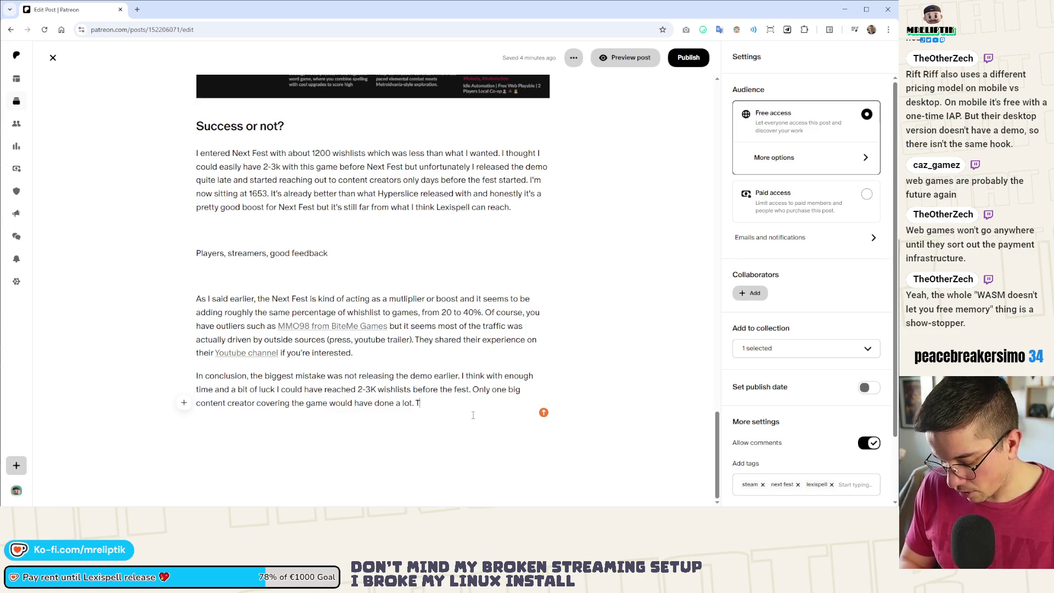
{"action": "type", "text": "hat being said, I"}
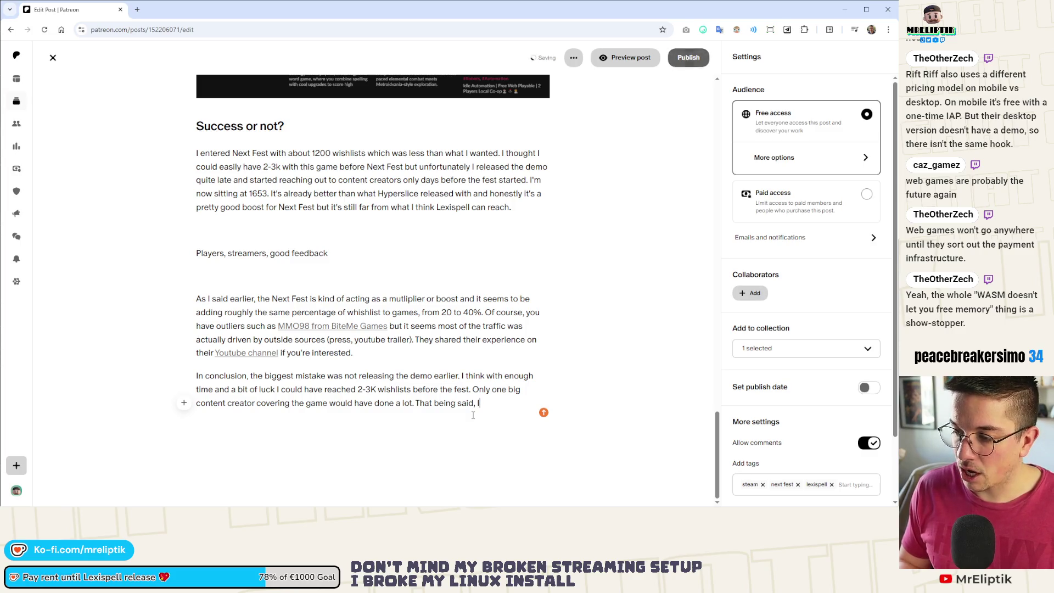
{"action": "type", "text": " simply di"}
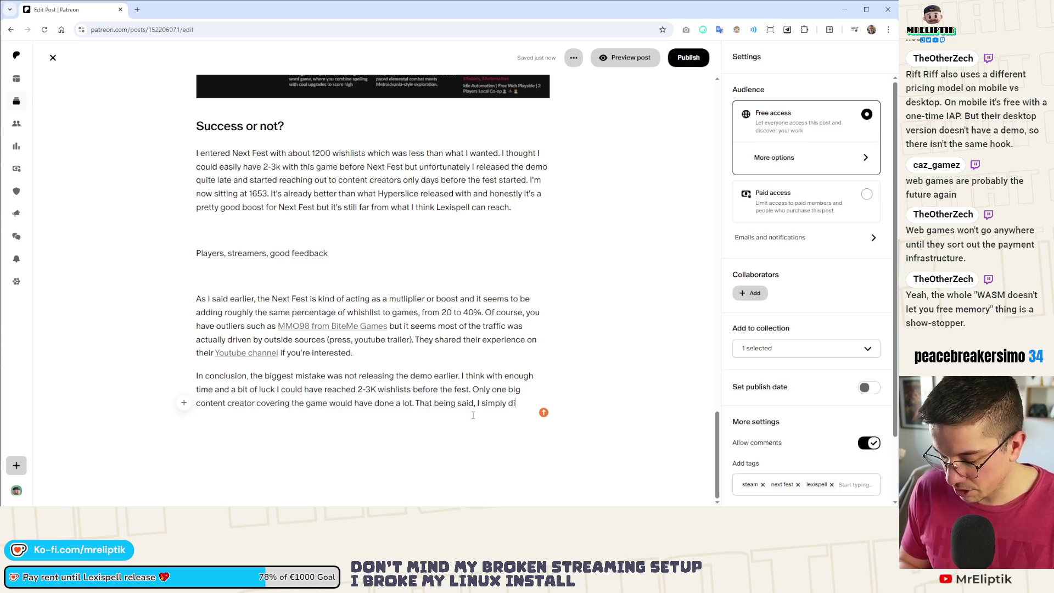
{"action": "type", "text": "dn't have time. I"}
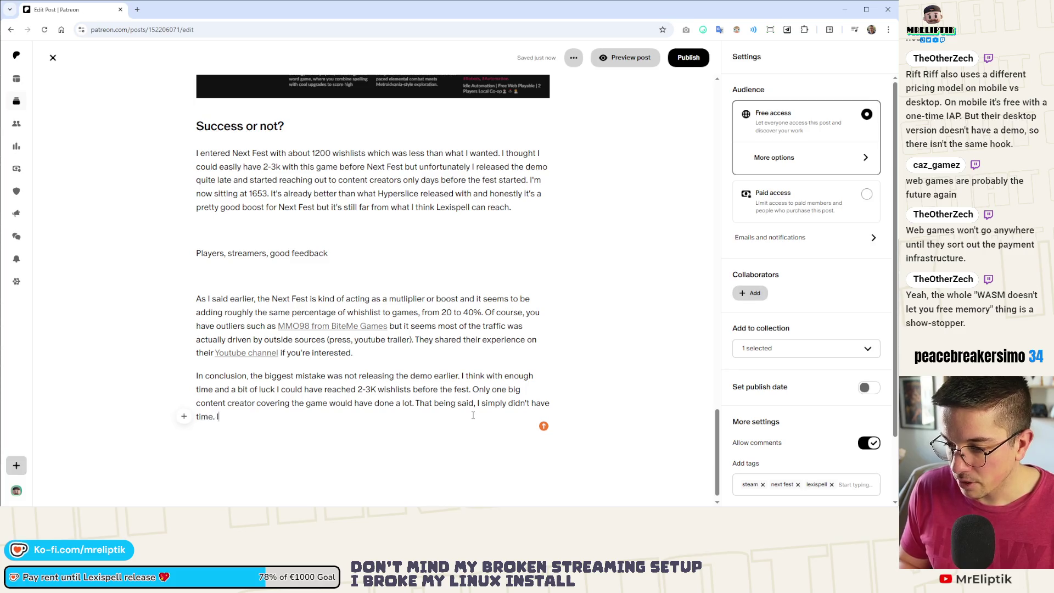
{"action": "type", "text": " released HYperslice"}
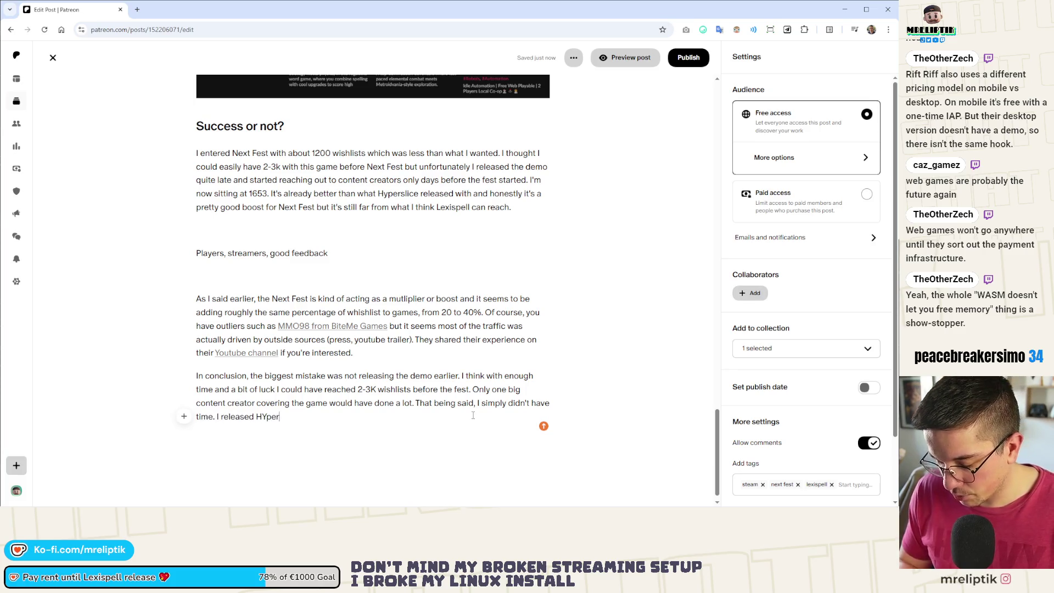
{"action": "key", "text": "BackSpace"}
{"action": "key", "text": "BackSpace"}
{"action": "key", "text": "BackSpace"}
{"action": "type", "text": "yperslice on Jnauar"}
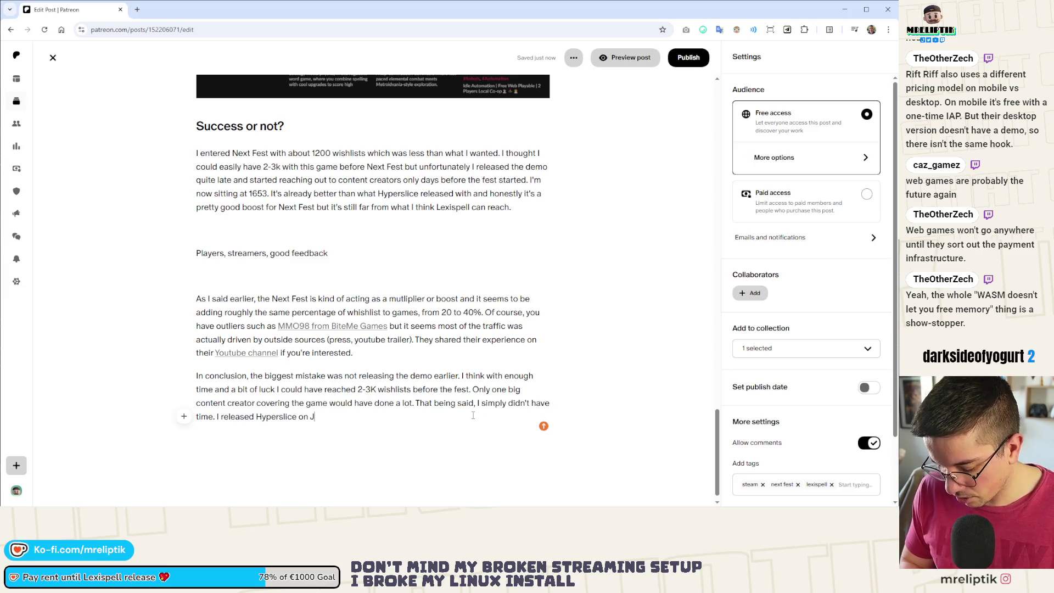
{"action": "key", "text": "BackSpace"}
{"action": "key", "text": "BackSpace"}
{"action": "key", "text": "BackSpace"}
{"action": "type", "text": "anuary 21"}
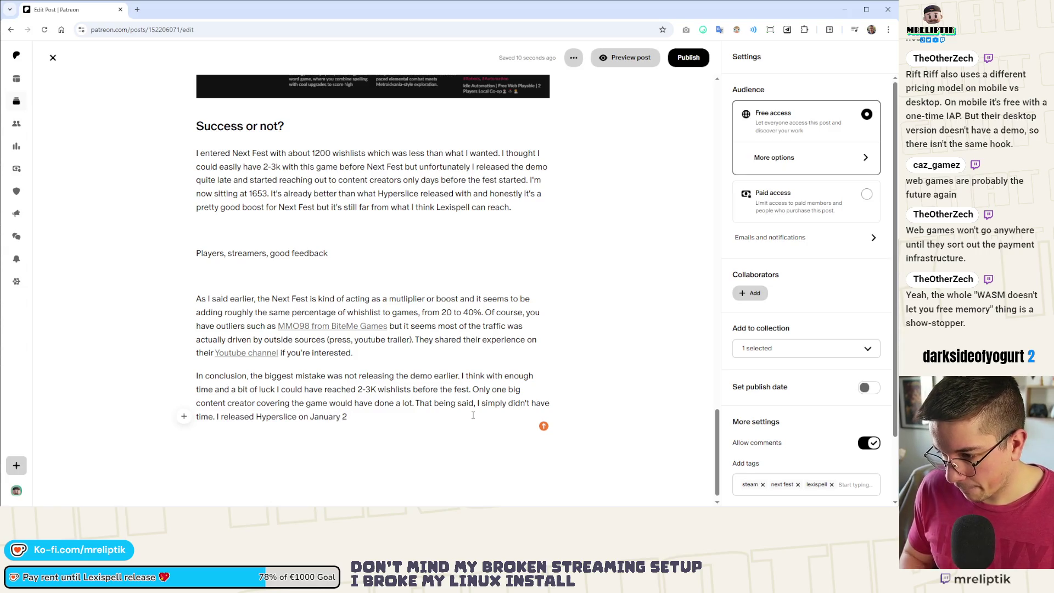
{"action": "key", "text": "ctrl+Left"}
{"action": "key", "text": "ctrl+Left"}
{"action": "key", "text": "ctrl+Left"}
{"action": "key", "text": "ctrl+shift+Left"}
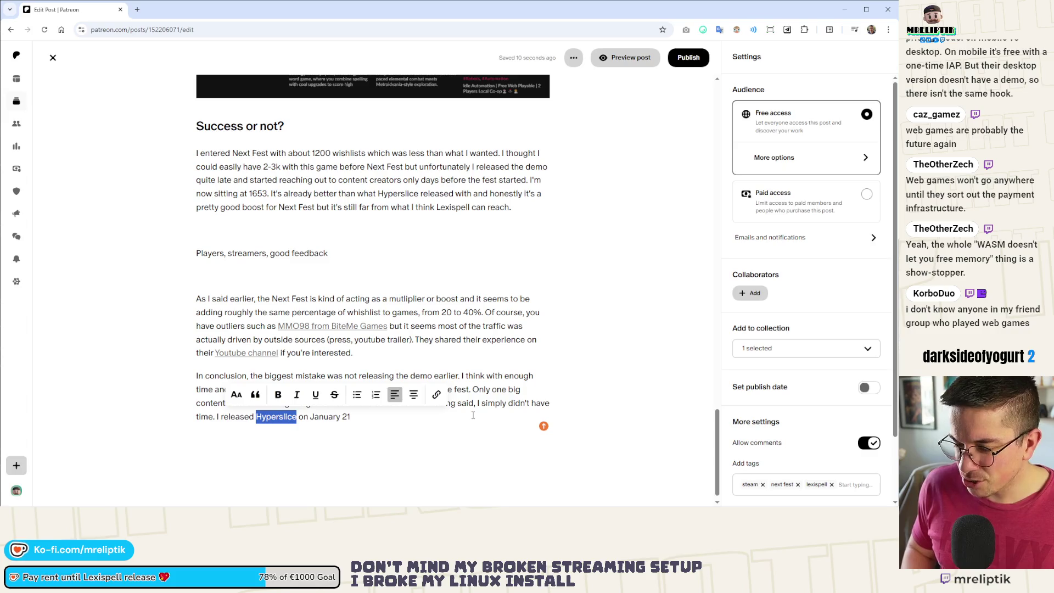
{"action": "left_click", "coordinate": [436, 393]}
{"action": "type", "text": "hslicfe"}
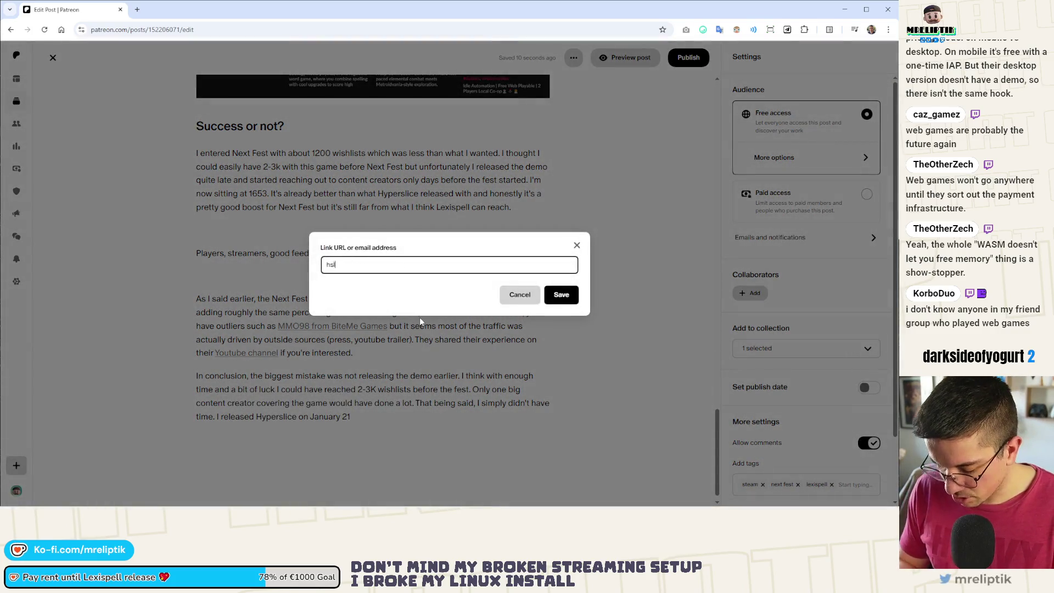
{"action": "key", "text": "ctrl+a"}
{"action": "key", "text": "BackSpace"}
{"action": "type", "text": "https://s.team/a/2977820"}
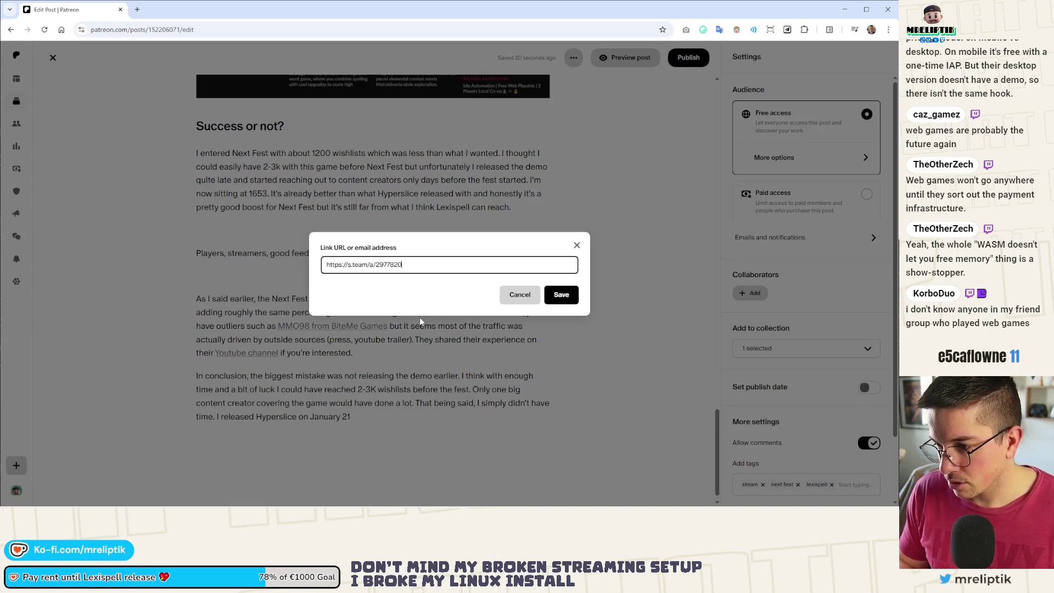
{"action": "left_click", "coordinate": [568, 296]}
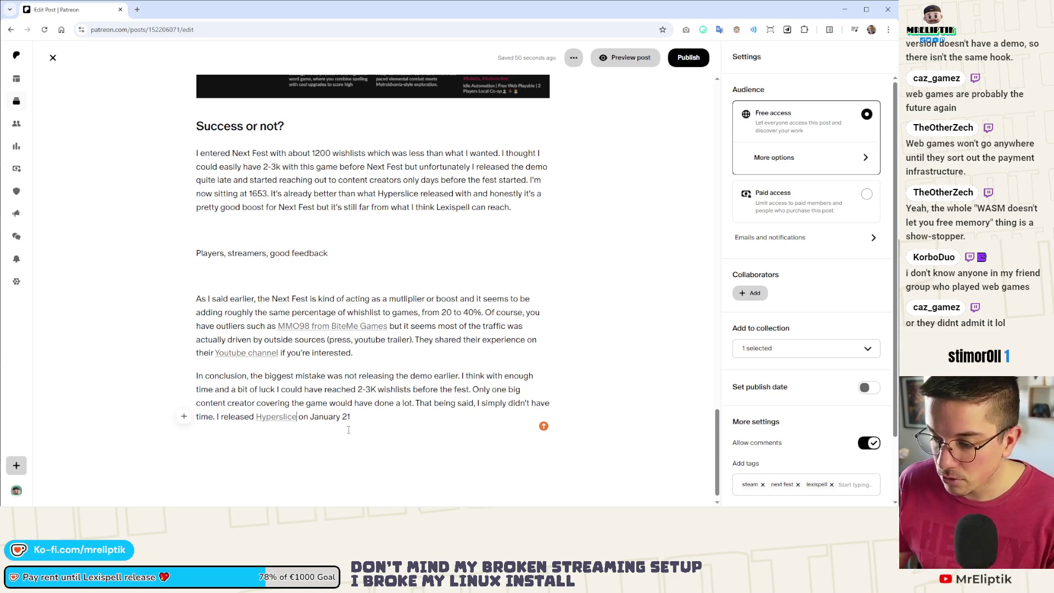
{"action": "left_click", "coordinate": [394, 408]}
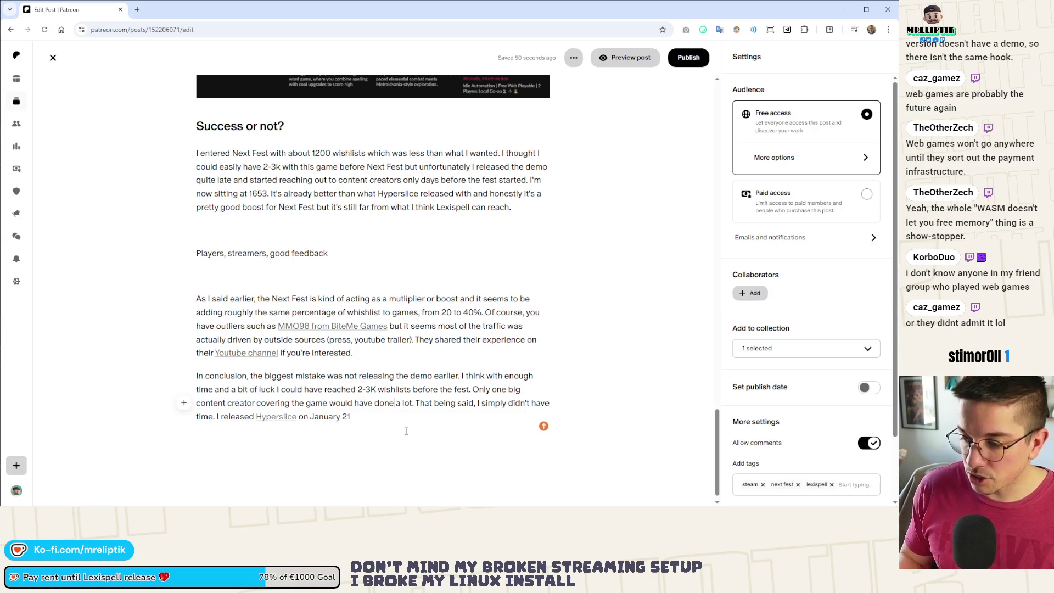
{"action": "left_click", "coordinate": [387, 416]}
Continue the conclusion: back to developing Lexispell, demo nowhere near ready, no regrets, very productive.
{"action": "type", "text": "and I jumped"}
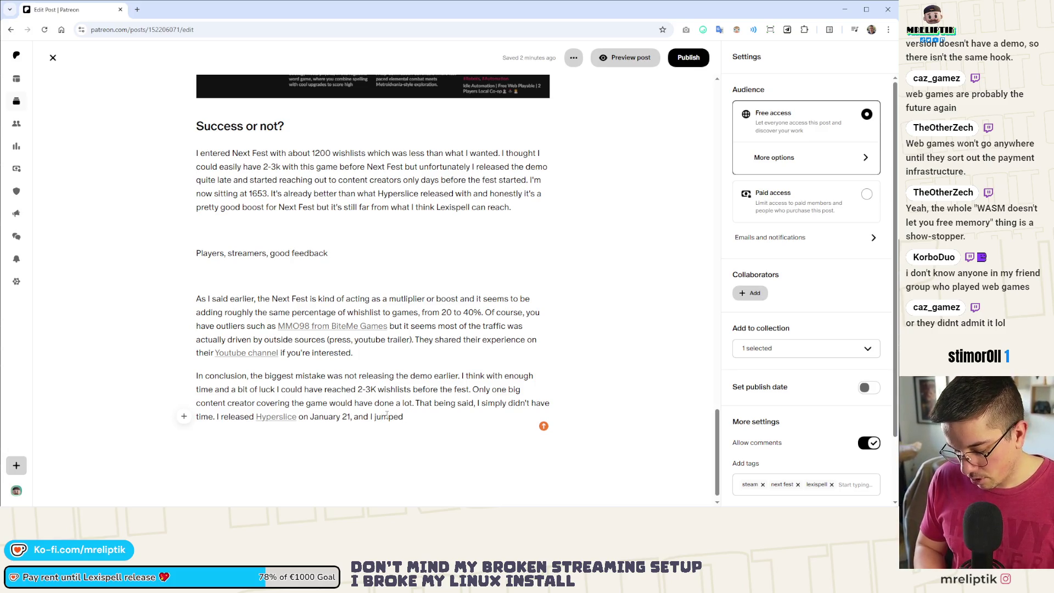
{"action": "type", "text": " back into devleopping "}
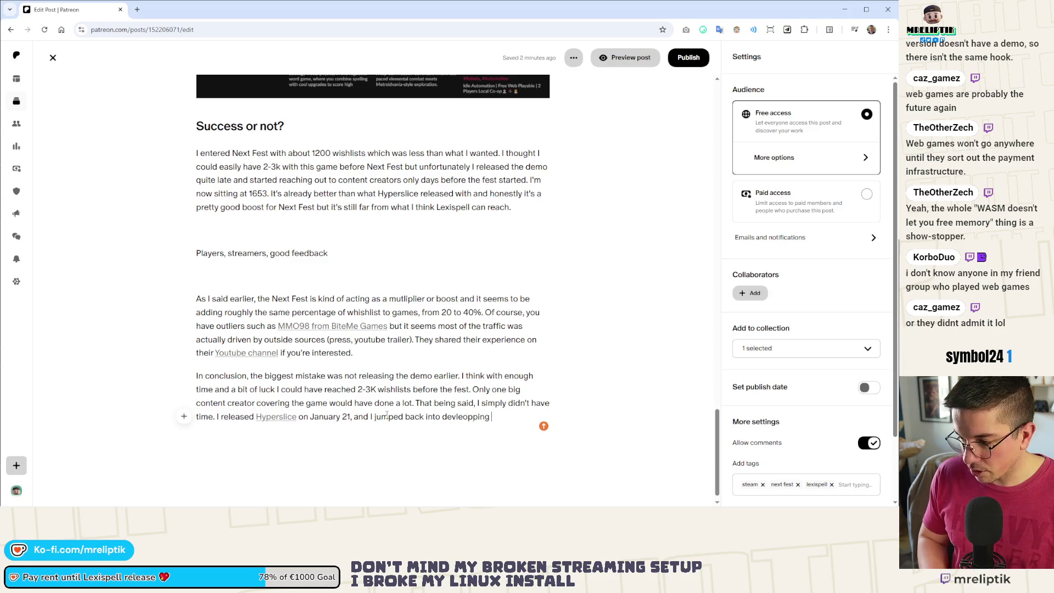
{"action": "type", "text": "Lexispell but the demo was nowhere near ready. This was jus"}
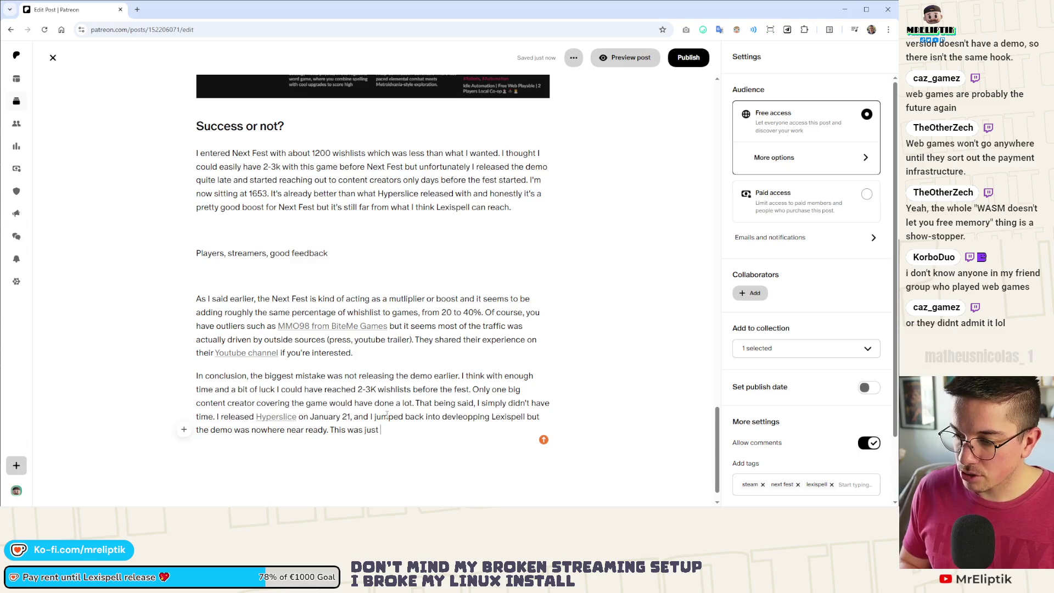
{"action": "type", "text": "t too short for me to"}
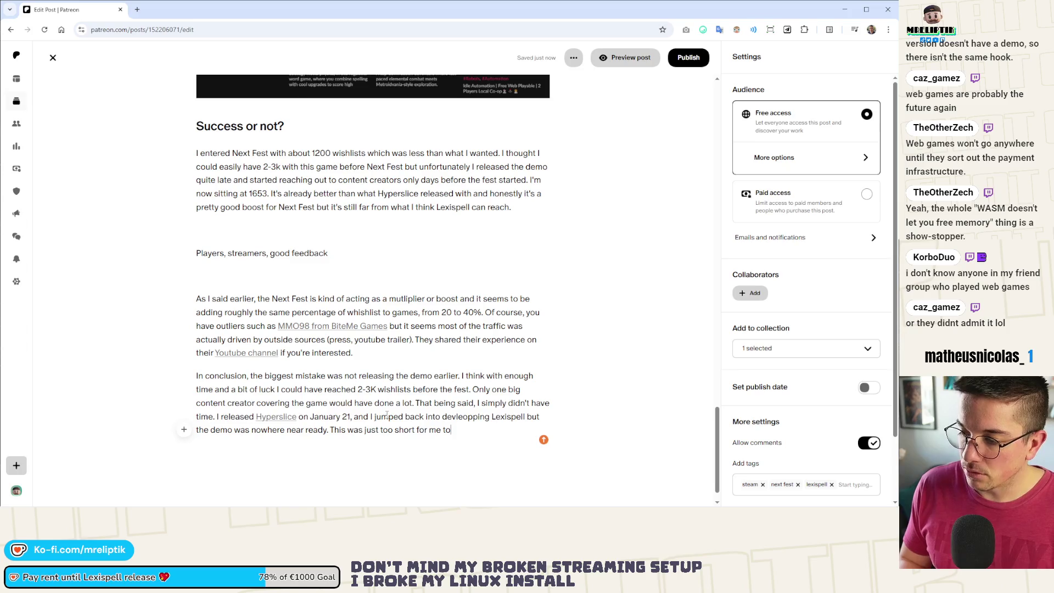
{"action": "type", "text": " have a dem"}
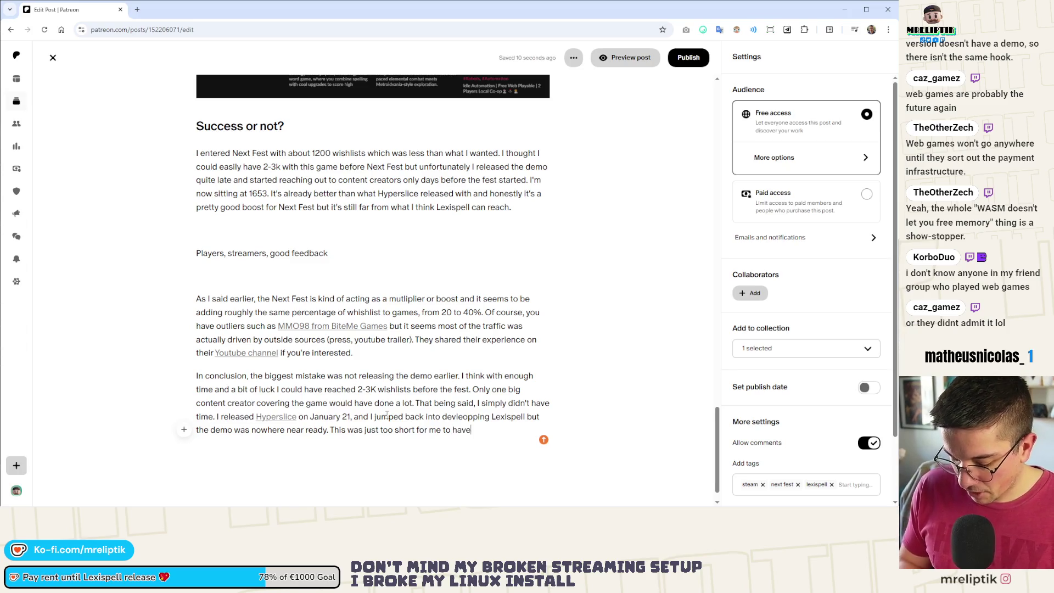
{"action": "key", "text": "BackSpace"}
{"action": "key", "text": "BackSpace"}
{"action": "type", "text": "ea"}
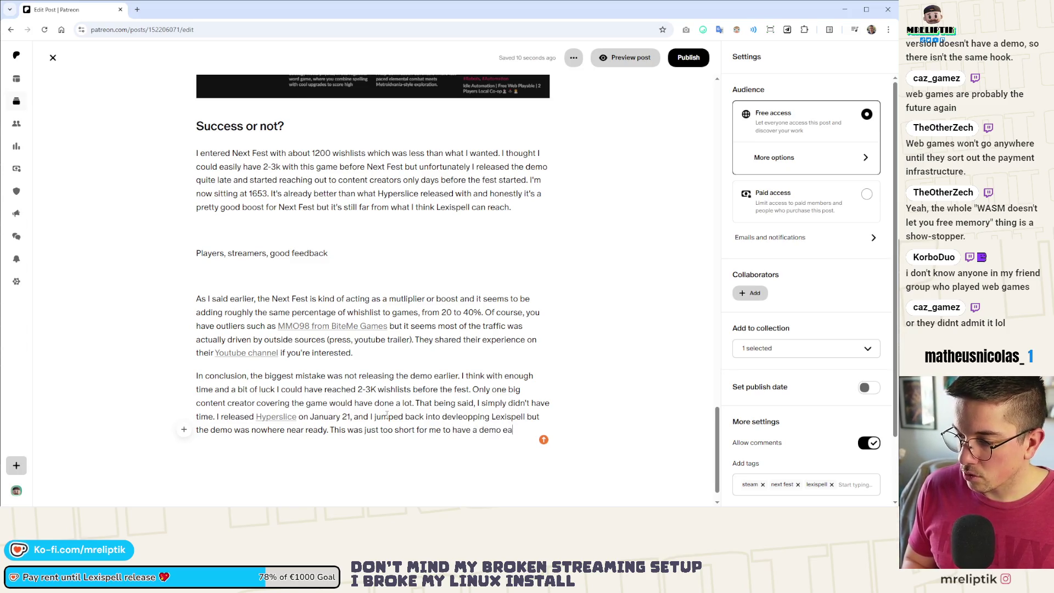
{"action": "type", "text": "rly, release it"}
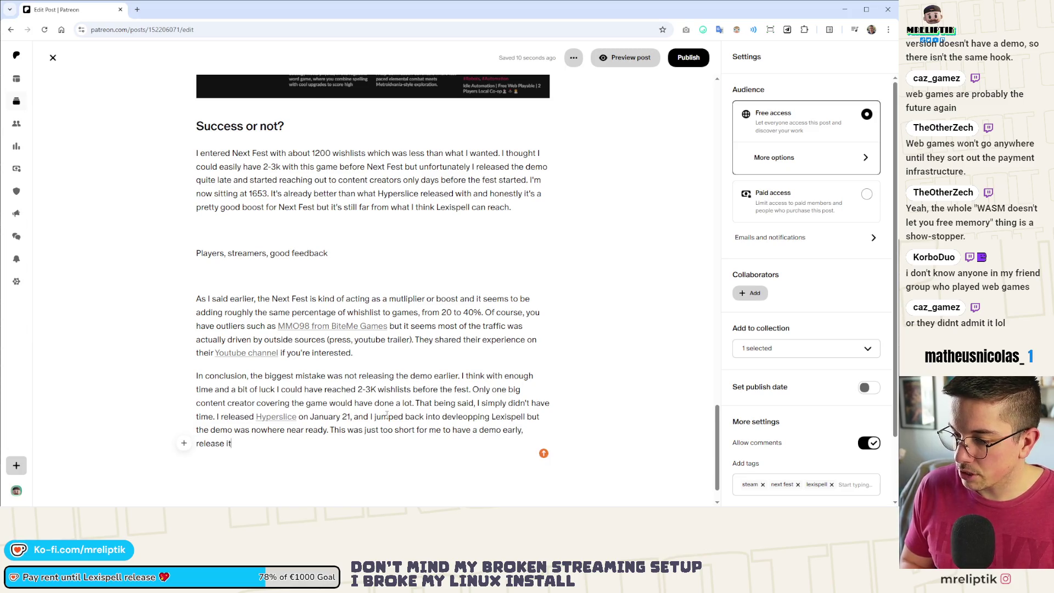
{"action": "type", "text": " and reach out to content creators."}
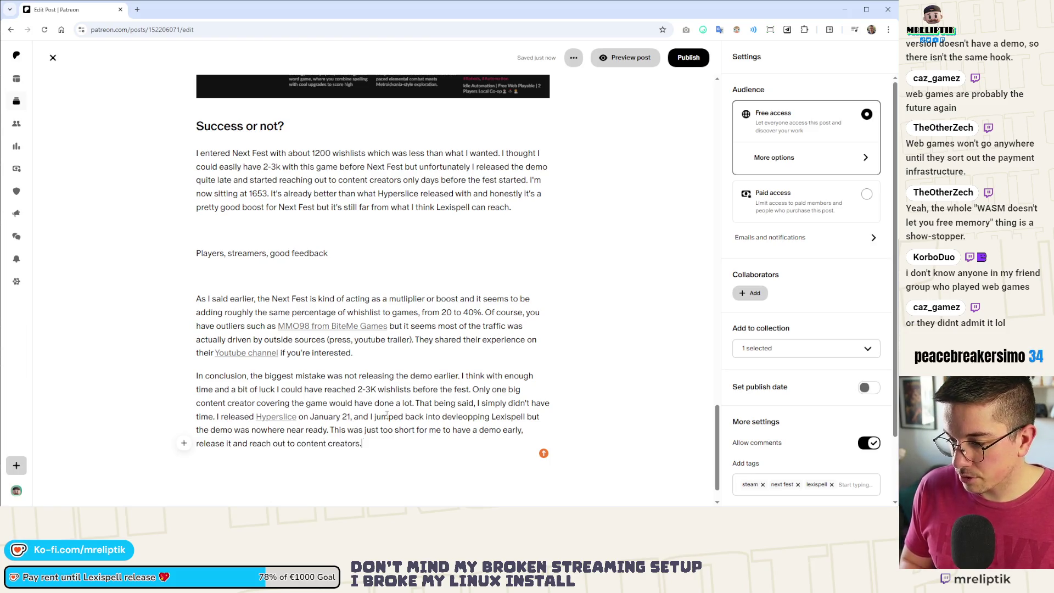
{"action": "type", "text": " I don't regret "}
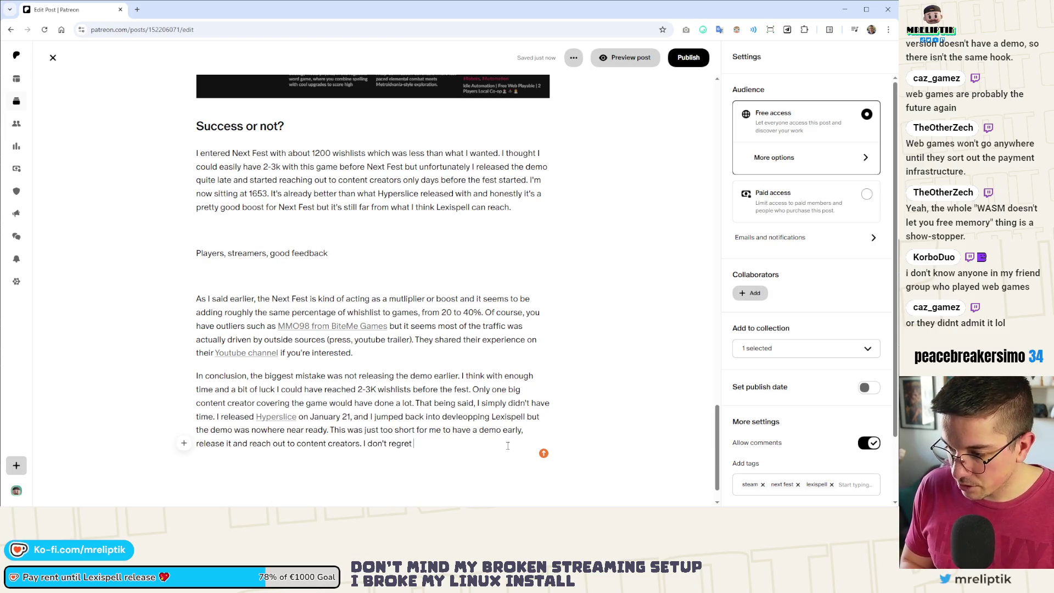
{"action": "type", "text": "it tyhou"}
{"action": "key", "text": "BackSpace"}
{"action": "key", "text": "BackSpace"}
{"action": "key", "text": "BackSpace"}
{"action": "type", "text": "as it as"}
{"action": "key", "text": "BackSpace"}
{"action": "key", "text": "BackSpace"}
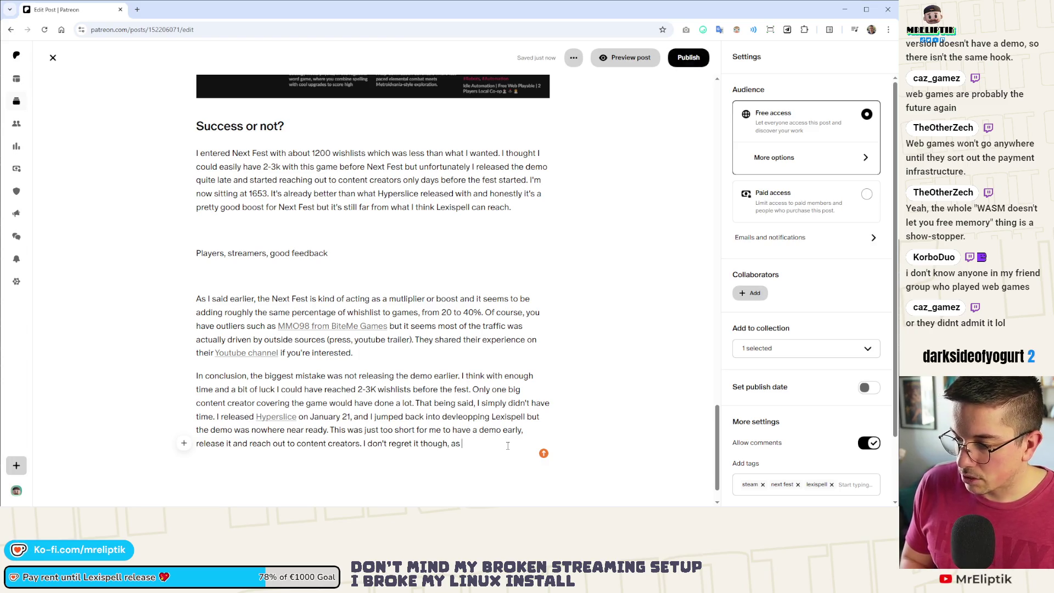
{"action": "type", "text": "productiv"}
{"action": "type", "text": "e and it prevented me fro"}
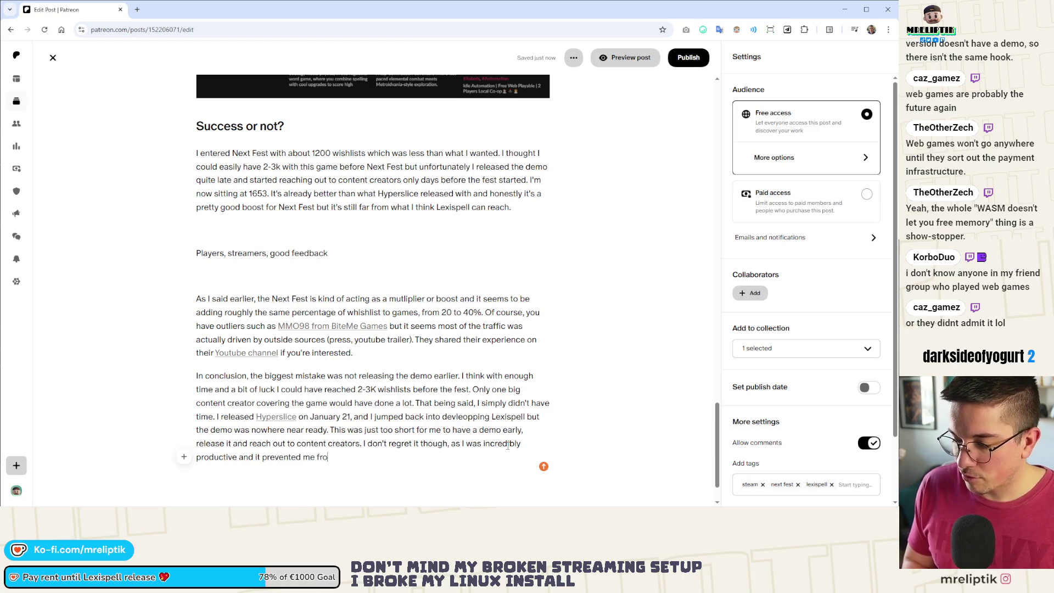
{"action": "type", "text": "m going into releas"}
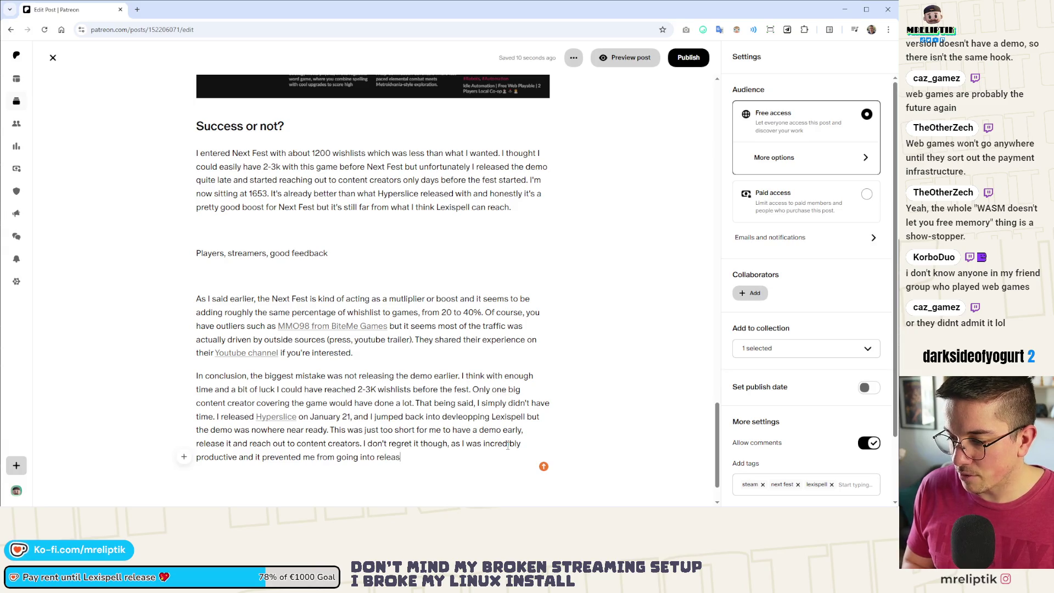
{"action": "key", "text": "BackSpace"}
{"action": "key", "text": "BackSpace"}
{"action": "key", "text": "BackSpace"}
{"action": "key", "text": "BackSpace"}
{"action": "key", "text": "BackSpace"}
{"action": "key", "text": "BackSpace"}
{"action": "type", "text": "post r"}
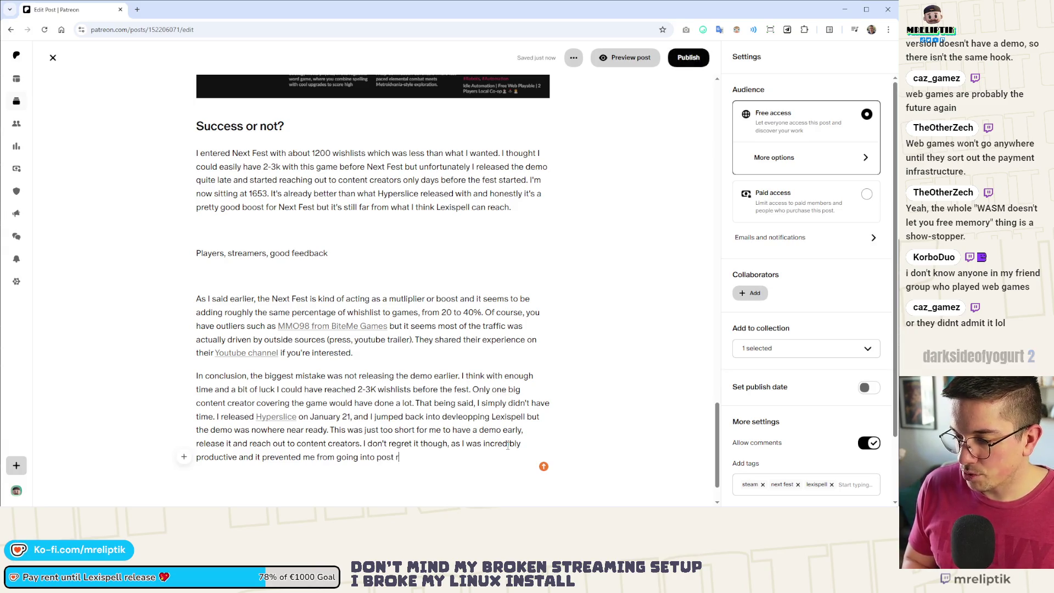
{"action": "type", "text": "eealse d"}
{"action": "key", "text": "BackSpace"}
{"action": "key", "text": "BackSpace"}
{"action": "key", "text": "BackSpace"}
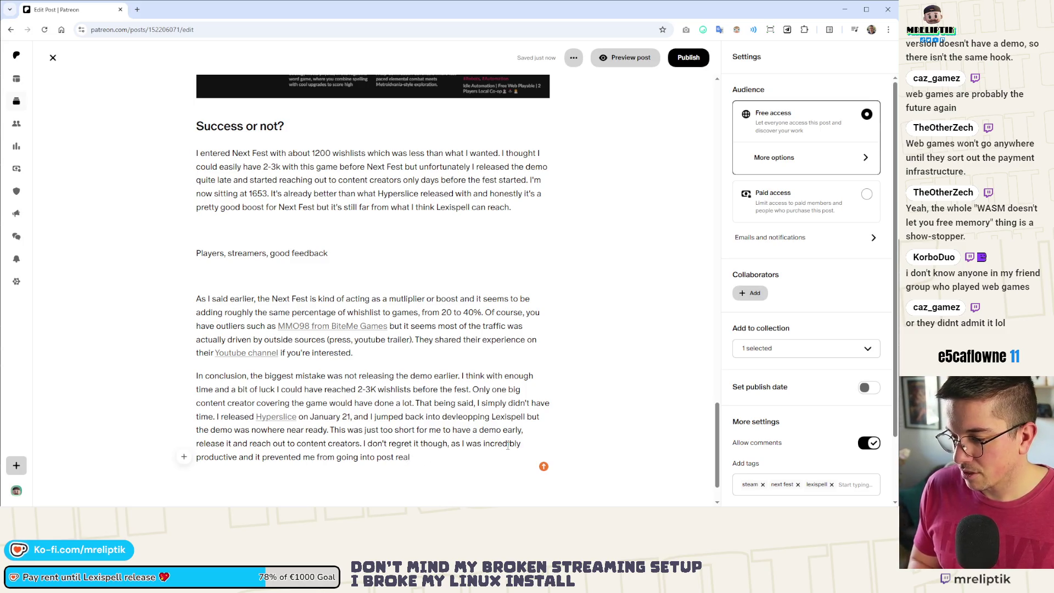
Finish the conclusion with post-release depression and being laser focused on knowing exactly what to do.
{"action": "type", "text": "ese "}
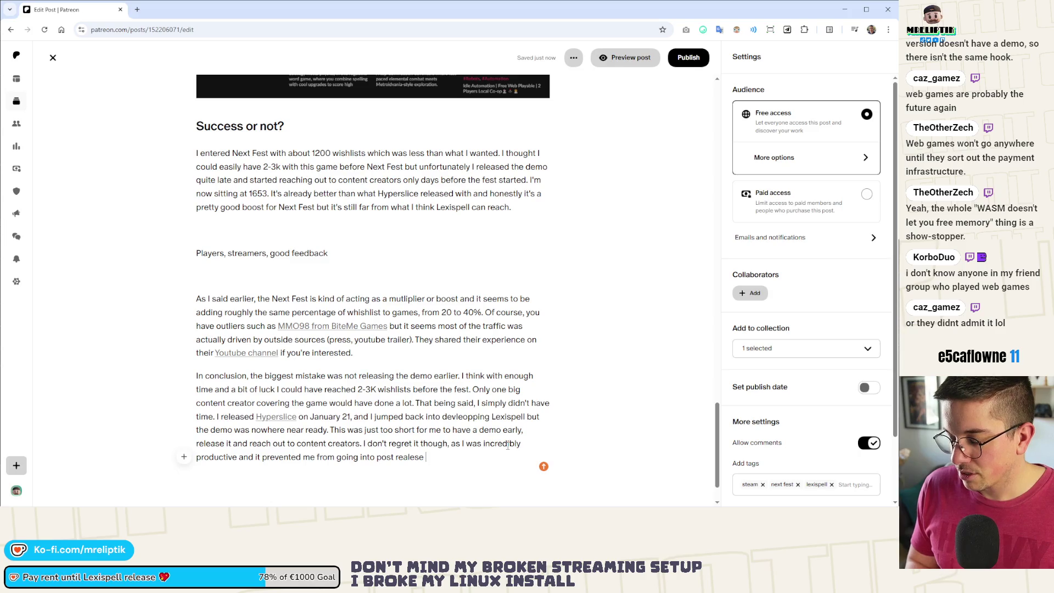
{"action": "key", "text": "BackSpace"}
{"action": "key", "text": "BackSpace"}
{"action": "key", "text": "BackSpace"}
{"action": "key", "text": "BackSpace"}
{"action": "key", "text": "BackSpace"}
{"action": "key", "text": "BackSpace"}
{"action": "type", "text": "lease depression."}
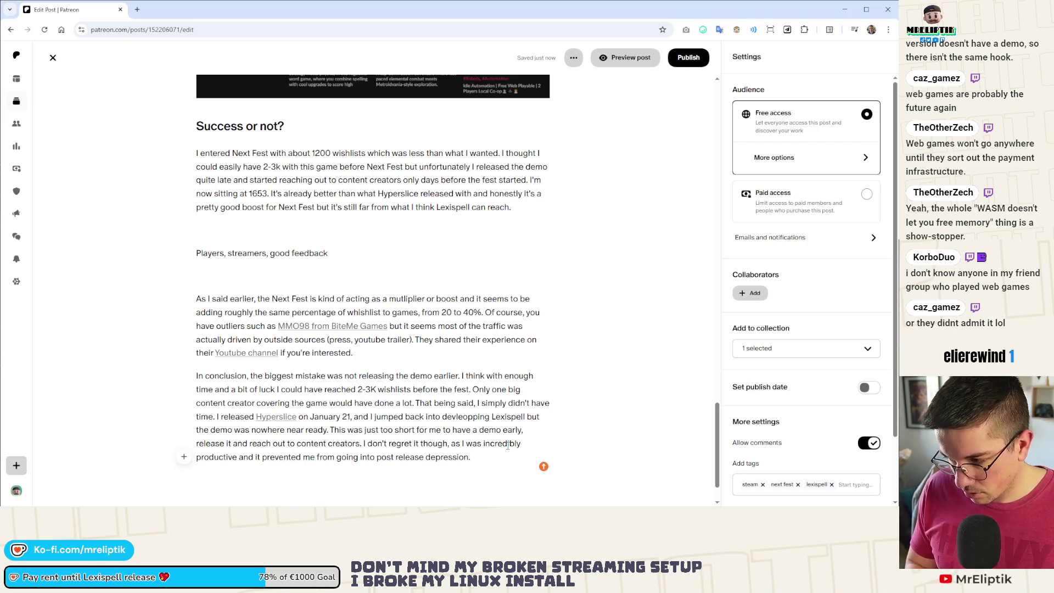
{"action": "type", "text": " Because the deadline"}
{"action": "type", "text": " was so short, I "}
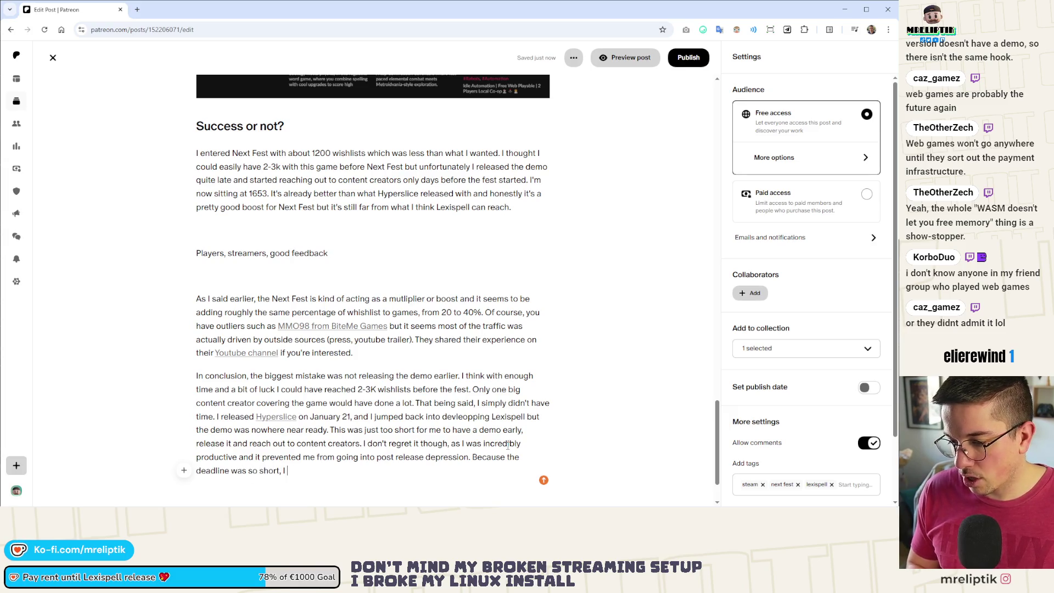
{"action": "type", "text": "was also foc"}
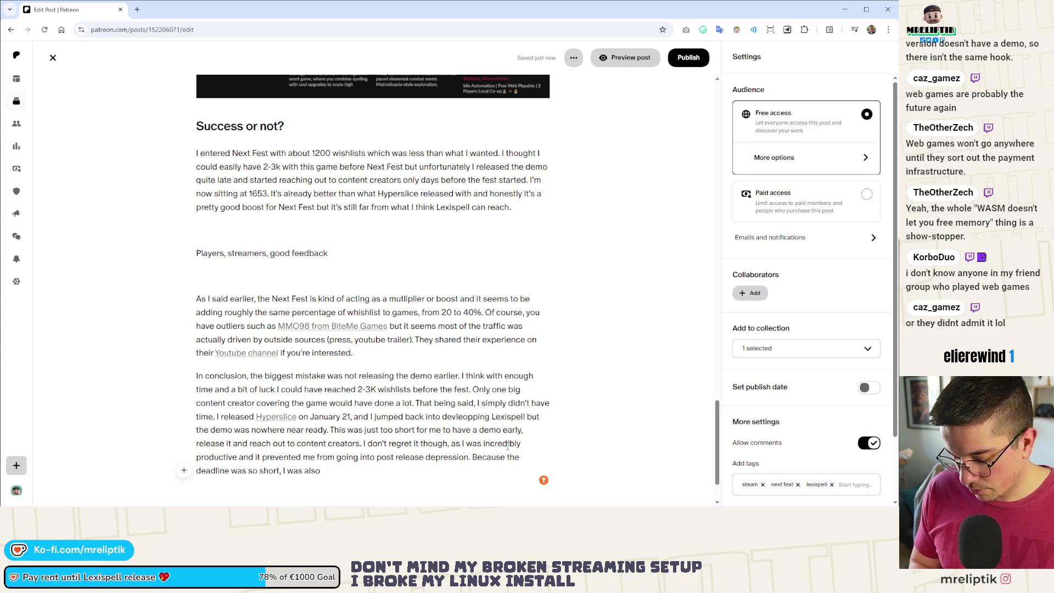
{"action": "key", "text": "BackSpace"}
{"action": "key", "text": "BackSpace"}
{"action": "key", "text": "BackSpace"}
{"action": "type", "text": "las"}
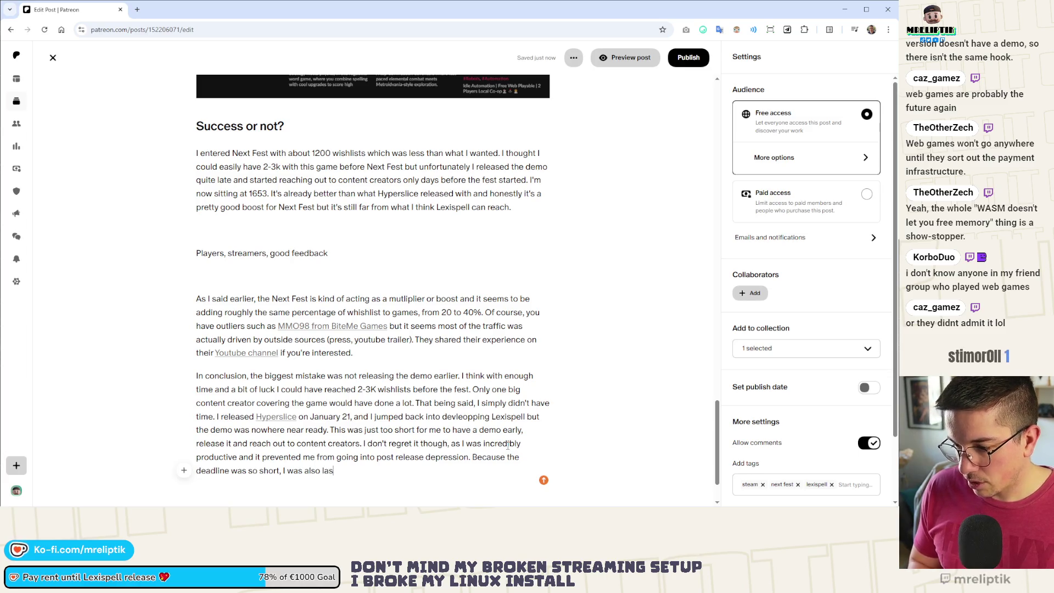
{"action": "type", "text": "er focused on the"}
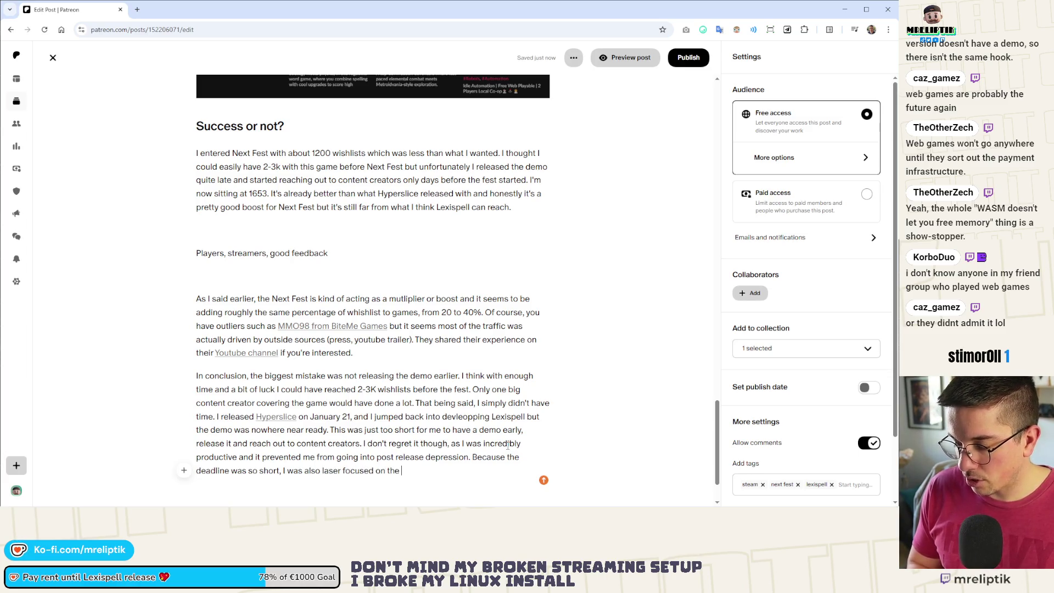
{"action": "type", "text": "lelt gre j"}
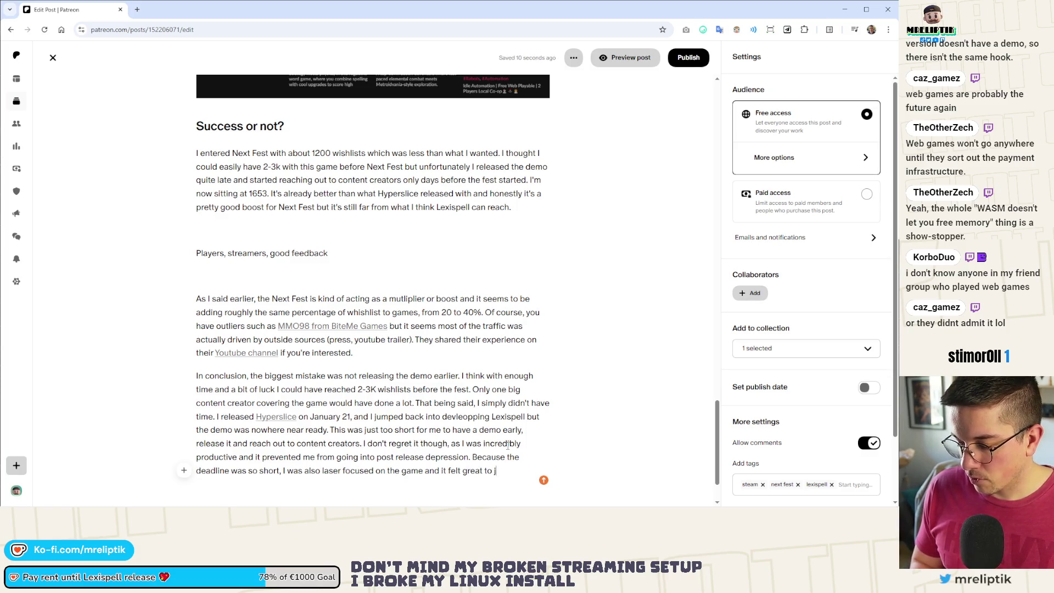
{"action": "key", "text": "BackSpace"}
{"action": "type", "text": "ow "}
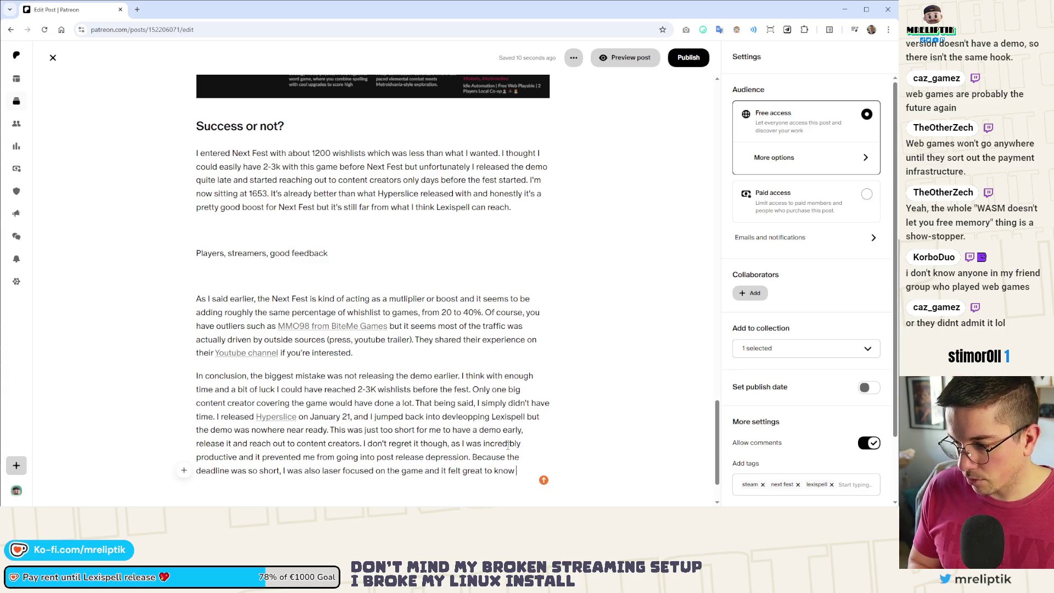
{"action": "type", "text": "exactly what I needed to do."}
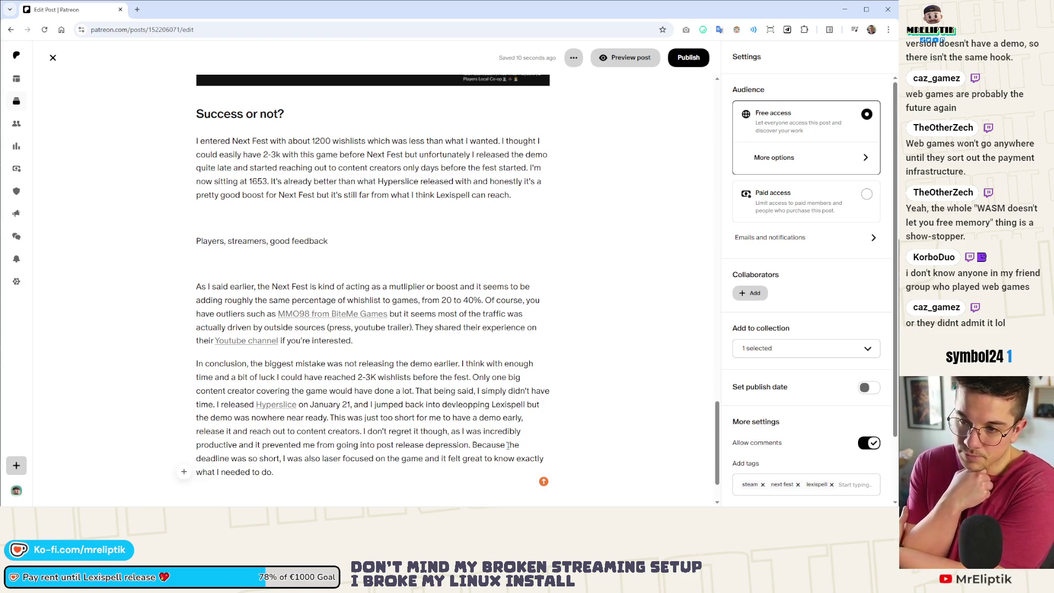
Add a closing paragraph inviting comments, ending 'Stay strong, gamedev is a marathon'.
{"action": "key", "text": "Return"}
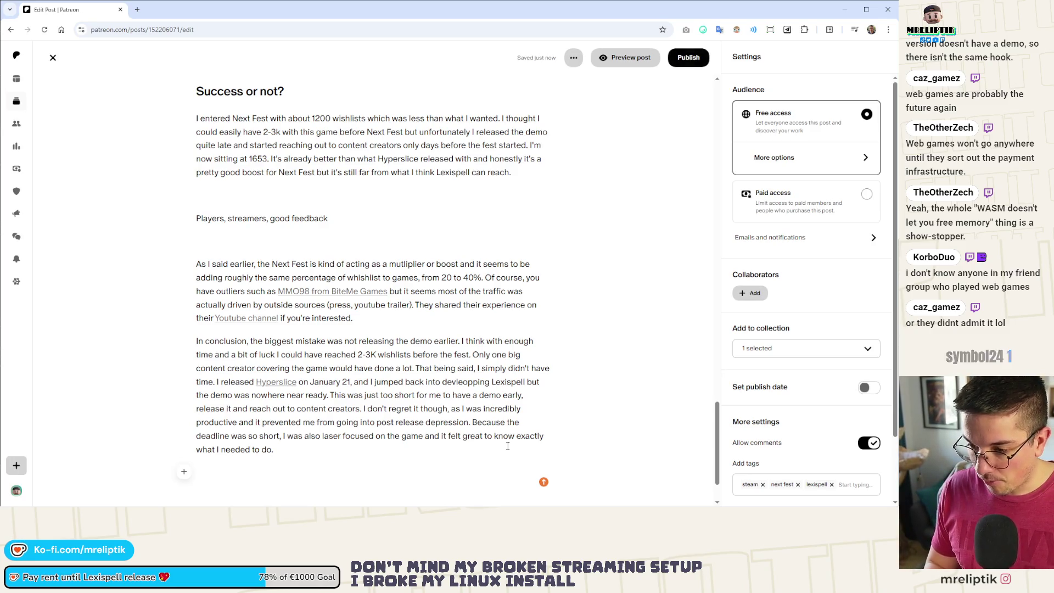
{"action": "type", "text": "I think that's it, don't h"}
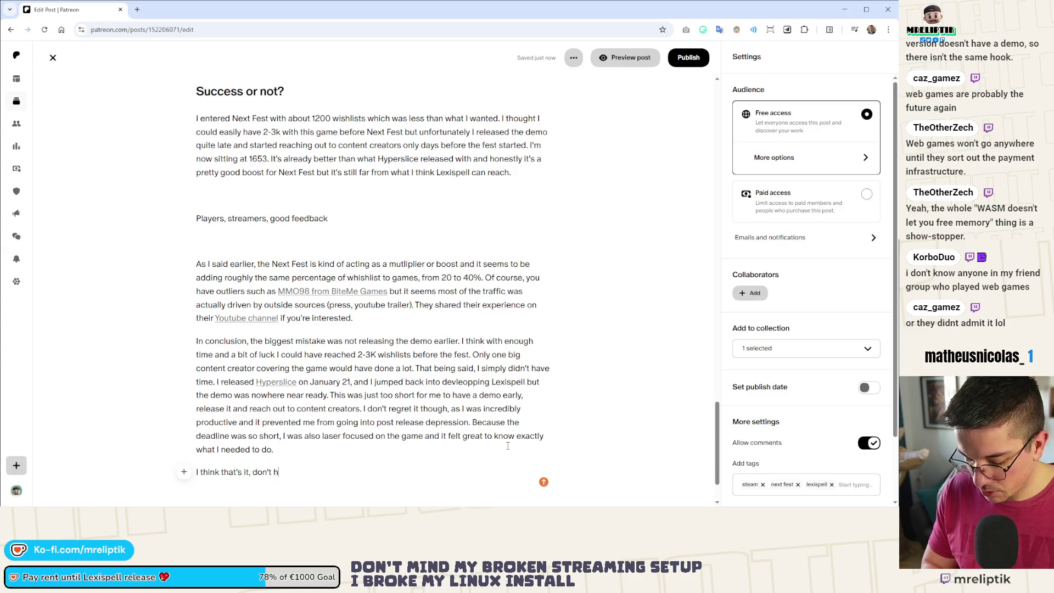
{"action": "type", "text": "esitate to share your e"}
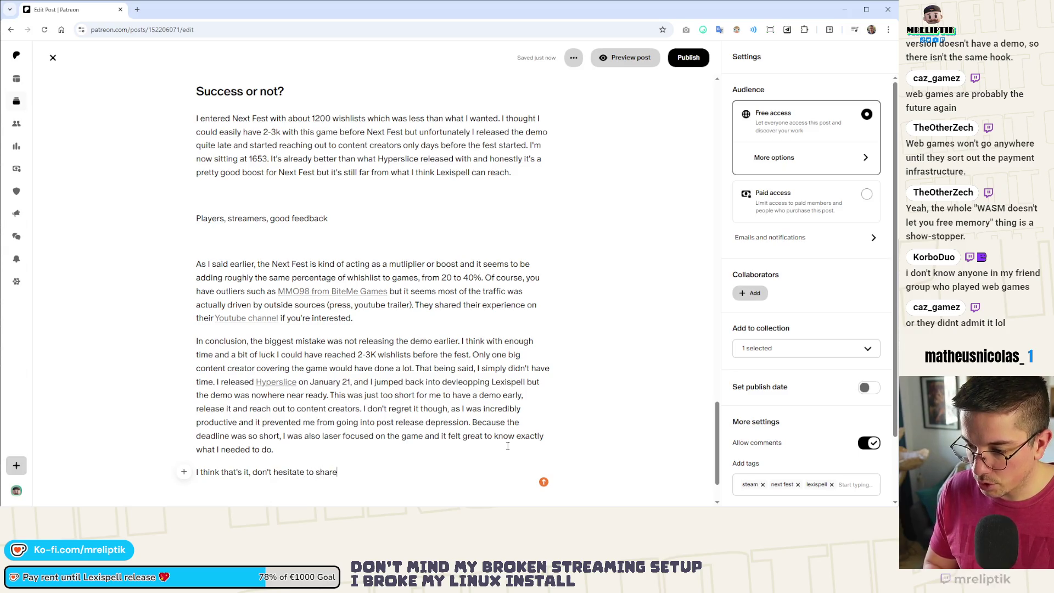
{"action": "type", "text": "xp"}
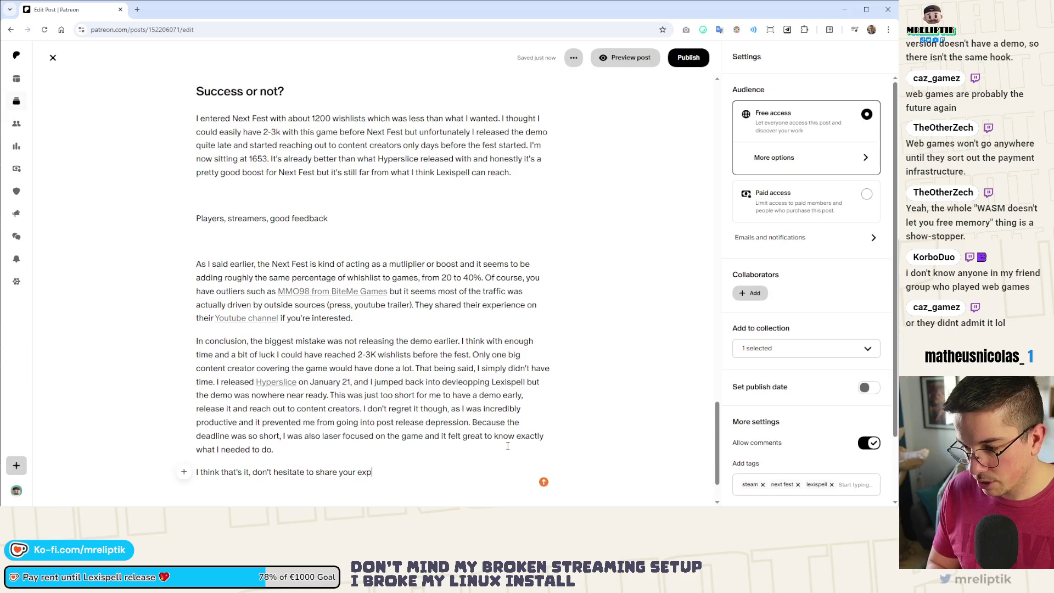
{"action": "type", "text": "erience in the comments. I know a lot of people ha"}
{"action": "key", "text": "BackSpace"}
{"action": "type", "text": "bee"}
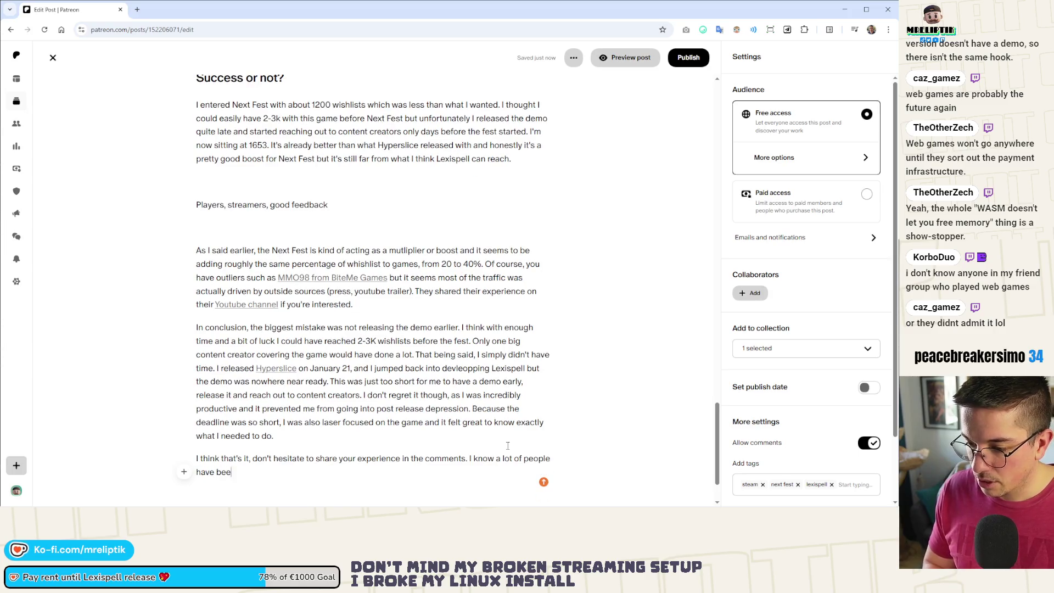
{"action": "type", "text": "n a bidis"}
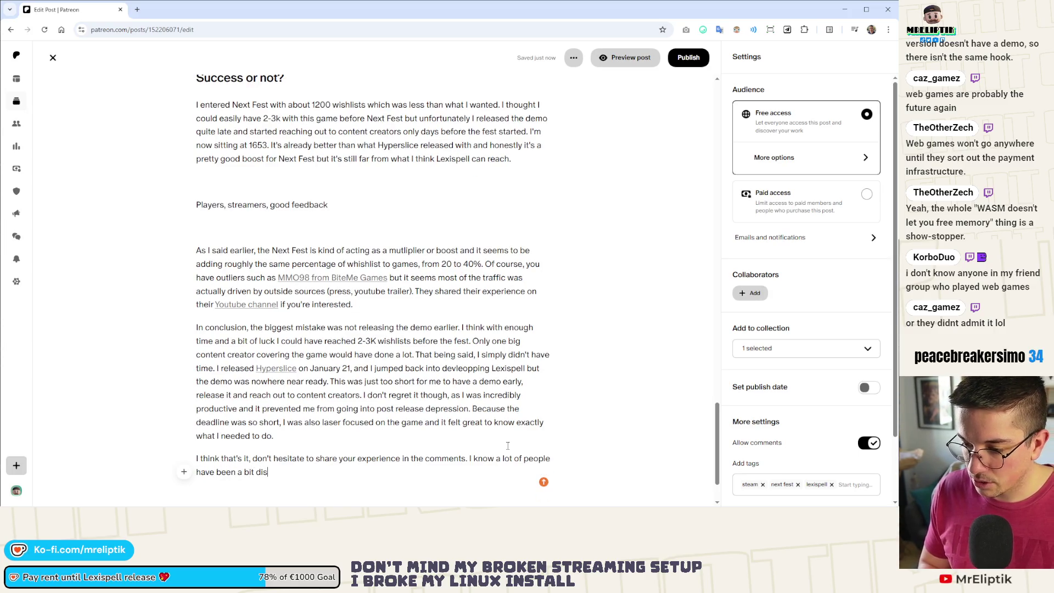
{"action": "type", "text": "aped "}
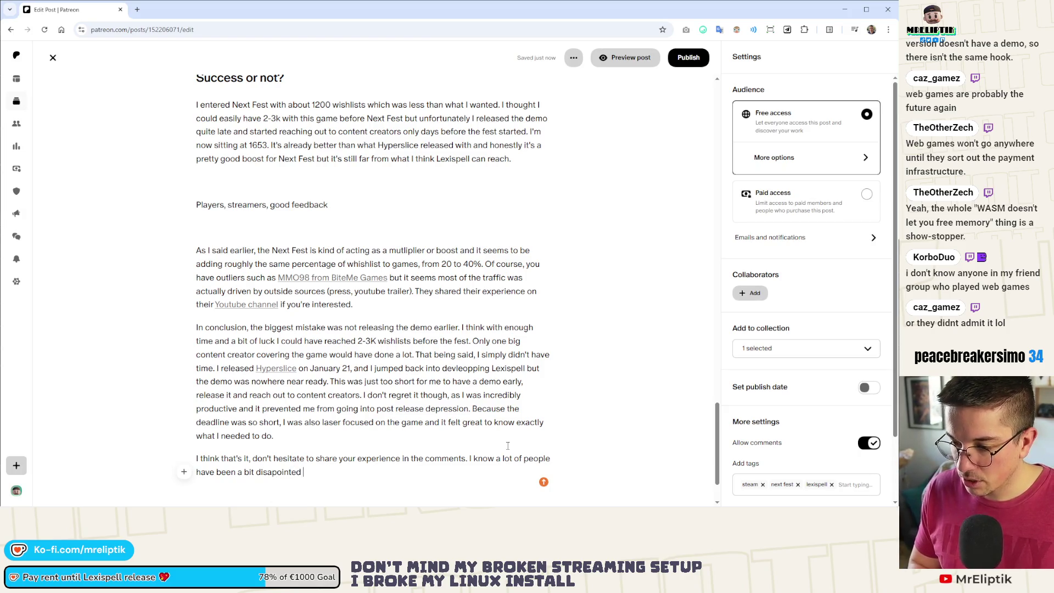
{"action": "type", "text": "with"}
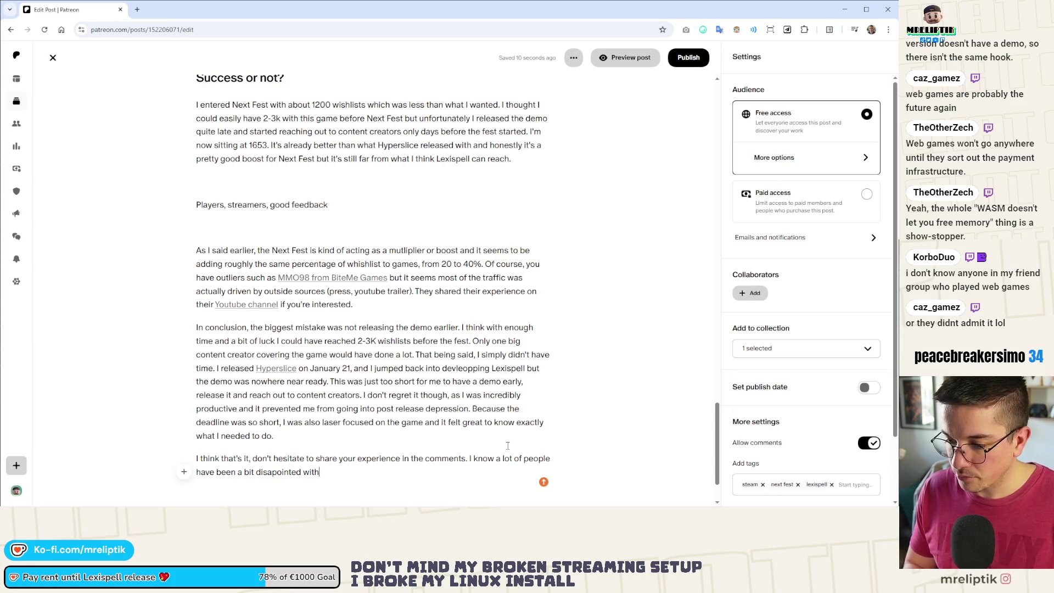
{"action": "type", "text": "."}
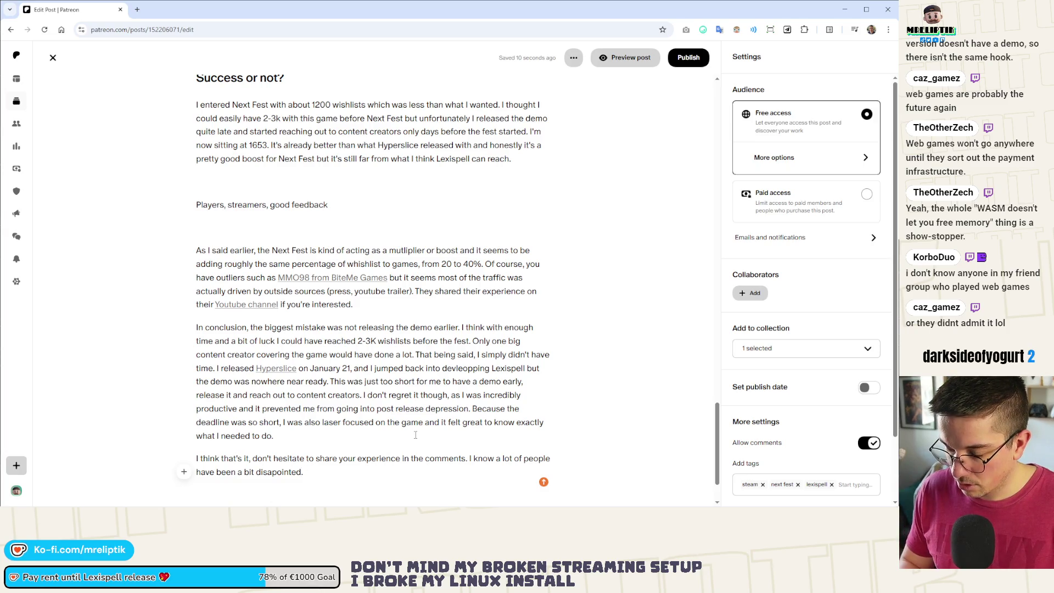
{"action": "type", "text": ". Sta"}
{"action": "key", "text": "BackSpace"}
{"action": "key", "text": "BackSpace"}
{"action": "key", "text": "BackSpace"}
{"action": "type", "text": "y strong,"}
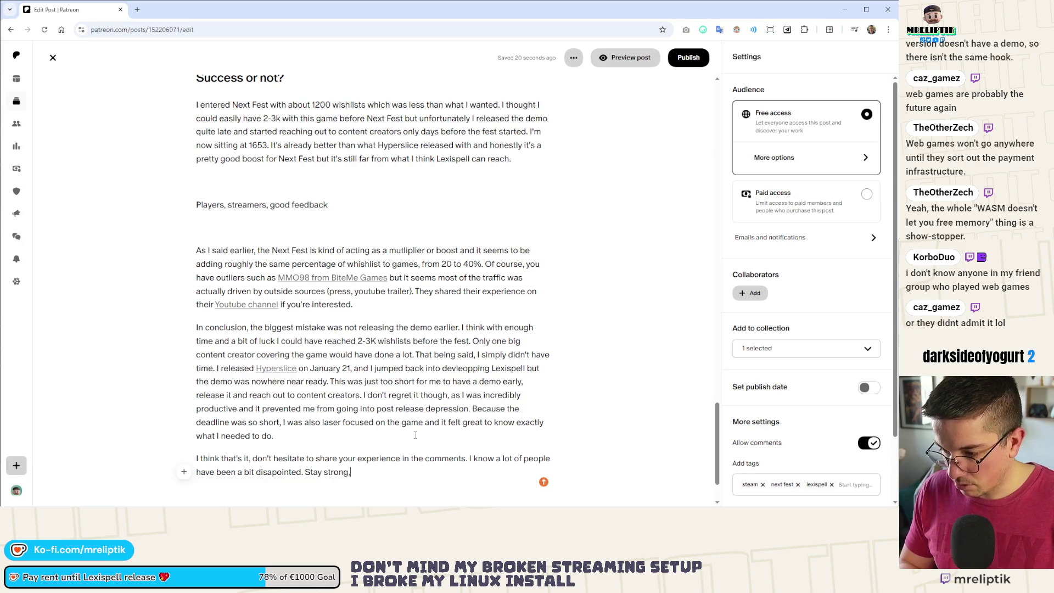
{"action": "type", "text": " gamedev is a marathon"}
{"action": "key", "text": "super+period"}
Browse the emoji picker's smiley emojis, then dismiss it without inserting any emoji.
{"action": "type", "text": "sal"}
{"action": "key", "text": "BackSpace"}
{"action": "key", "text": "BackSpace"}
{"action": "key", "text": "BackSpace"}
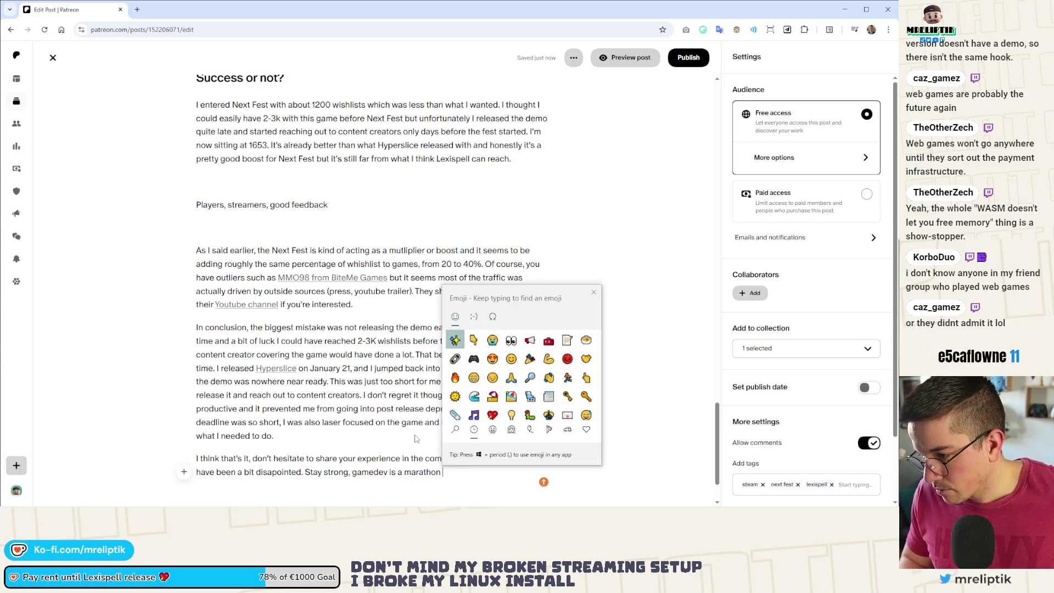
{"action": "key", "text": "Right"}
{"action": "key", "text": "Right"}
{"action": "key", "text": "Right"}
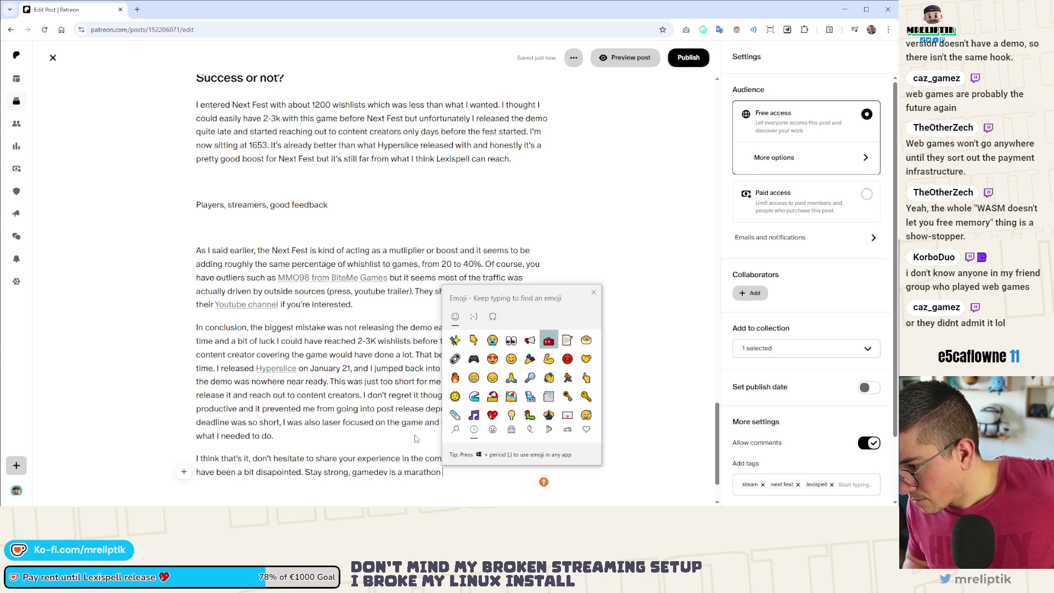
{"action": "key", "text": "Down"}
{"action": "key", "text": "Down"}
{"action": "key", "text": "Down"}
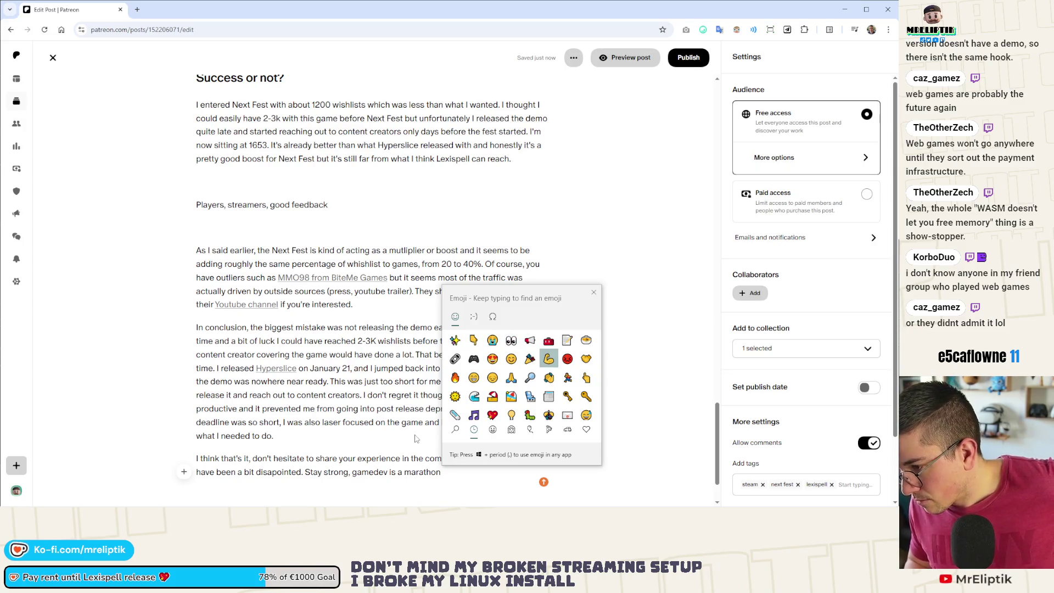
{"action": "key", "text": "Right"}
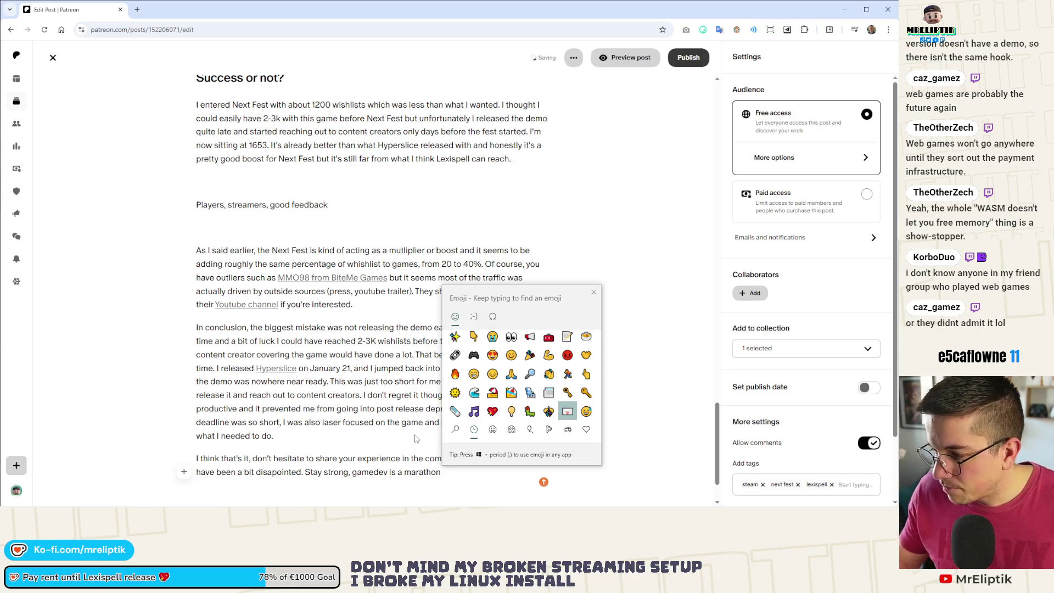
{"action": "left_click", "coordinate": [492, 430]}
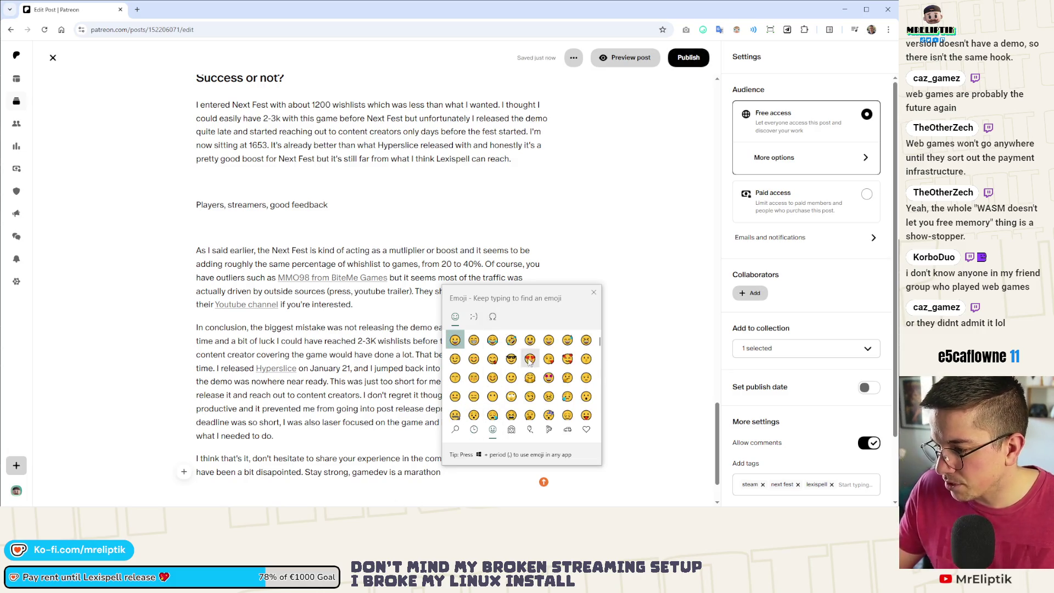
{"action": "scroll", "coordinate": [556, 379], "scroll_direction": "down", "scroll_amount": 5}
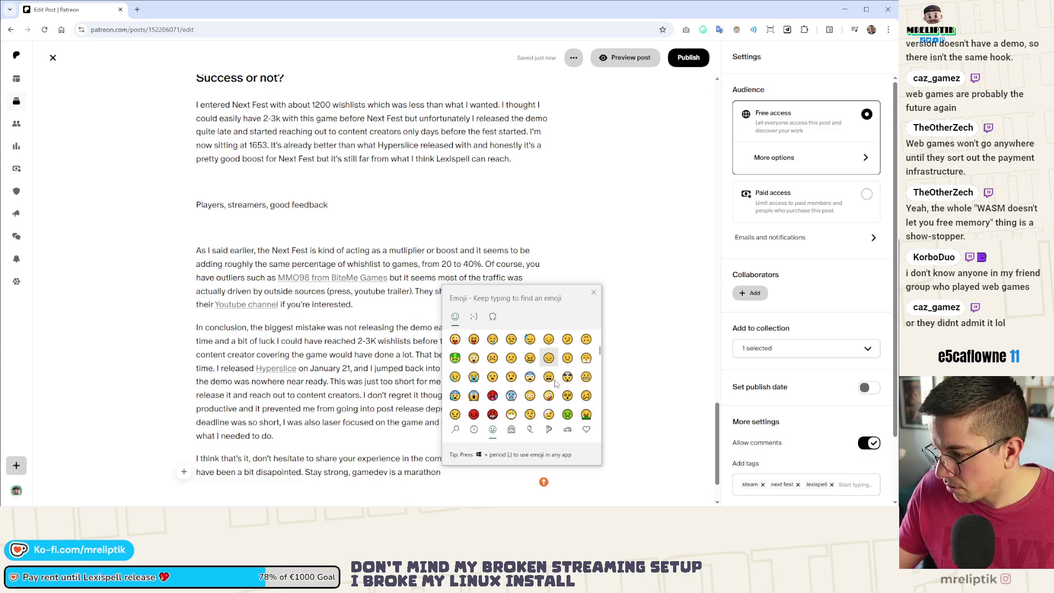
{"action": "scroll", "coordinate": [555, 391], "scroll_direction": "up", "scroll_amount": 3}
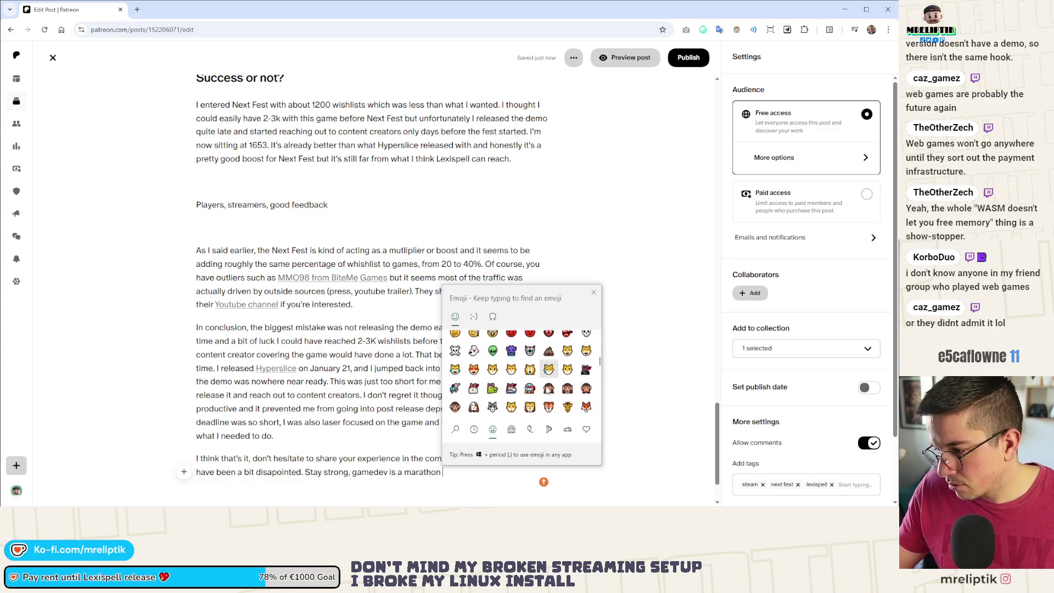
{"action": "scroll", "coordinate": [568, 396], "scroll_direction": "up", "scroll_amount": 3}
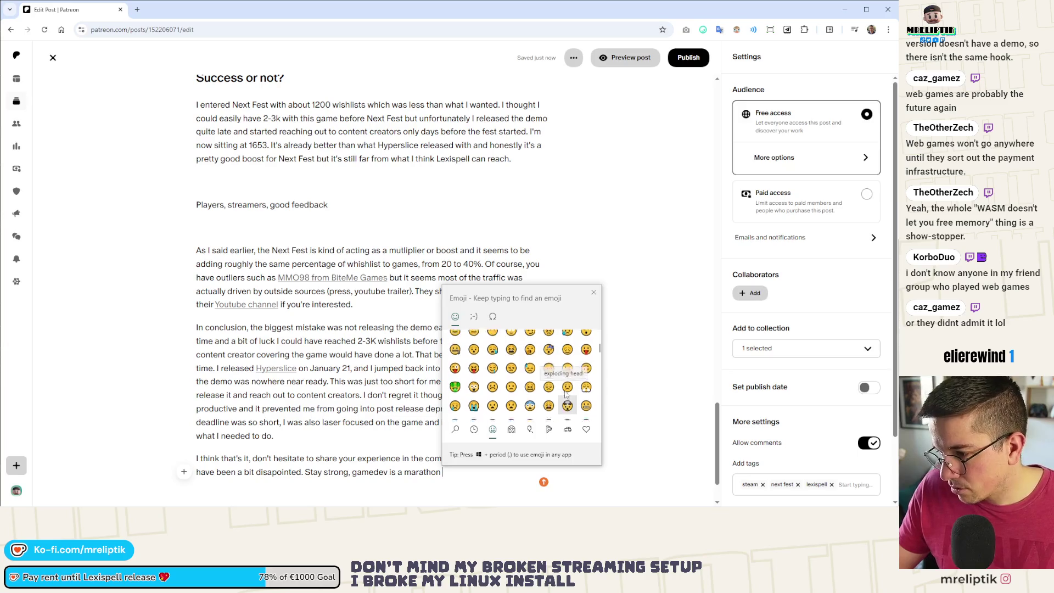
{"action": "scroll", "coordinate": [568, 396], "scroll_direction": "up", "scroll_amount": 2}
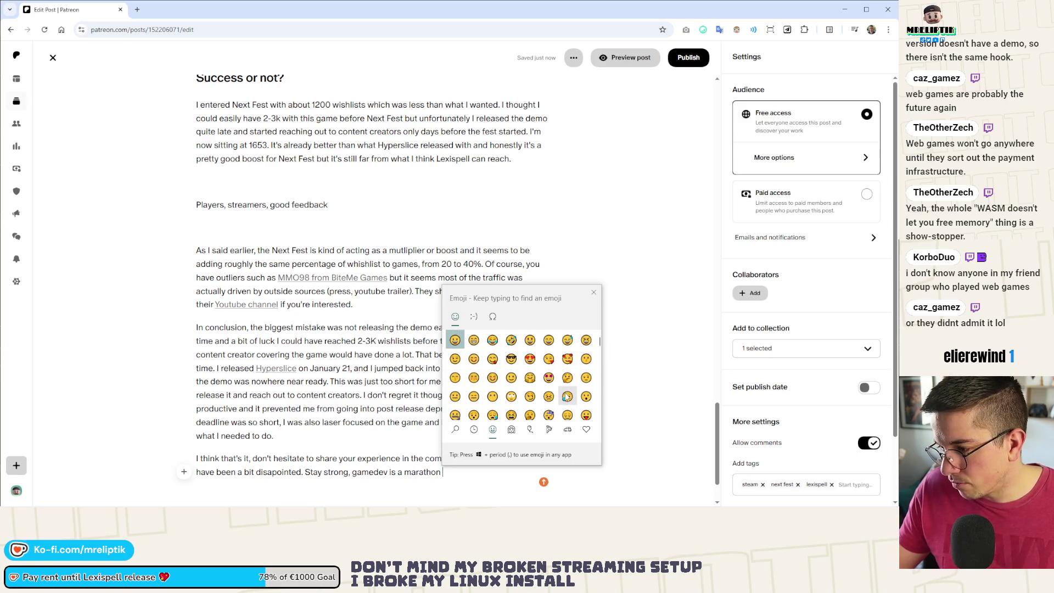
{"action": "scroll", "coordinate": [494, 395], "scroll_direction": "down", "scroll_amount": 1}
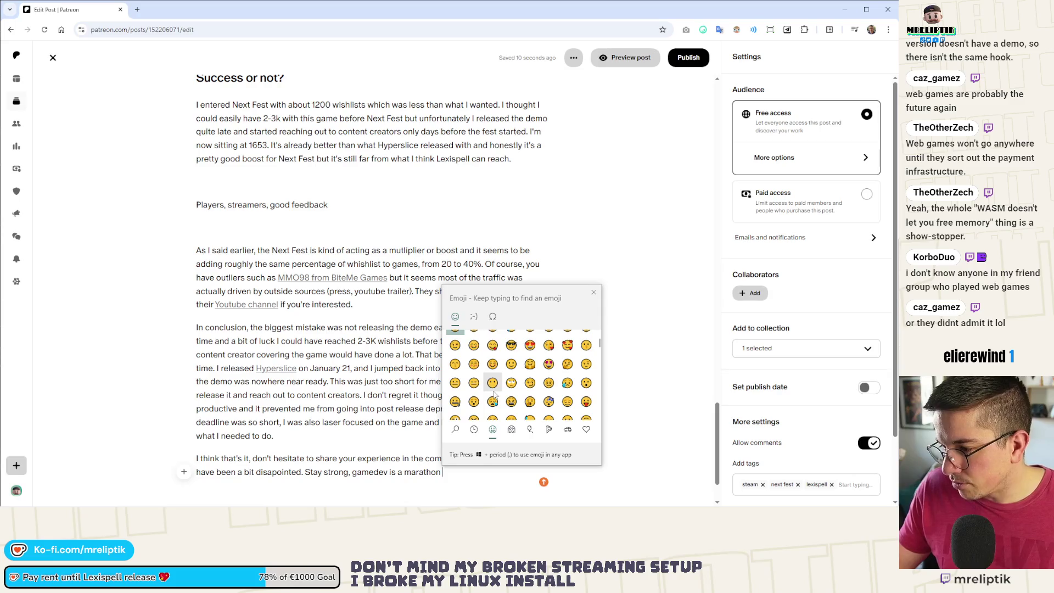
{"action": "scroll", "coordinate": [492, 391], "scroll_direction": "down", "scroll_amount": 3}
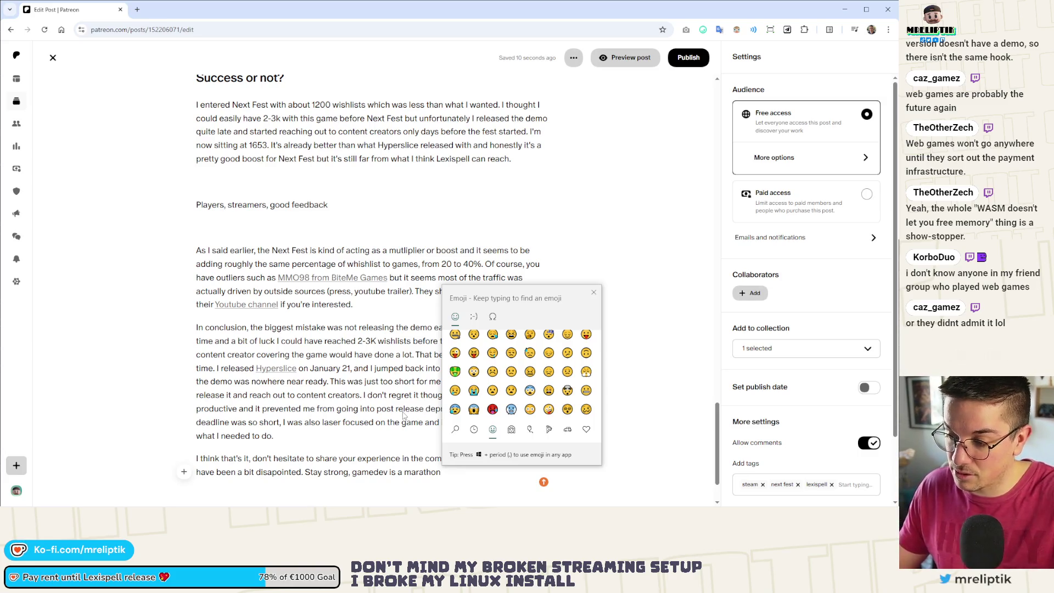
{"action": "scroll", "coordinate": [505, 389], "scroll_direction": "up", "scroll_amount": 2}
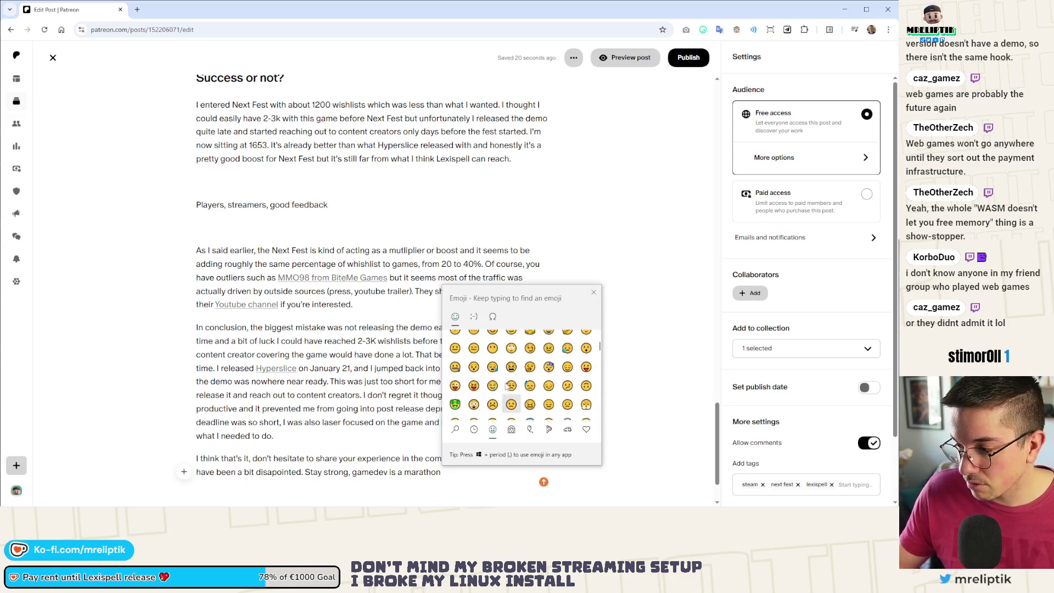
{"action": "scroll", "coordinate": [506, 387], "scroll_direction": "down", "scroll_amount": 1}
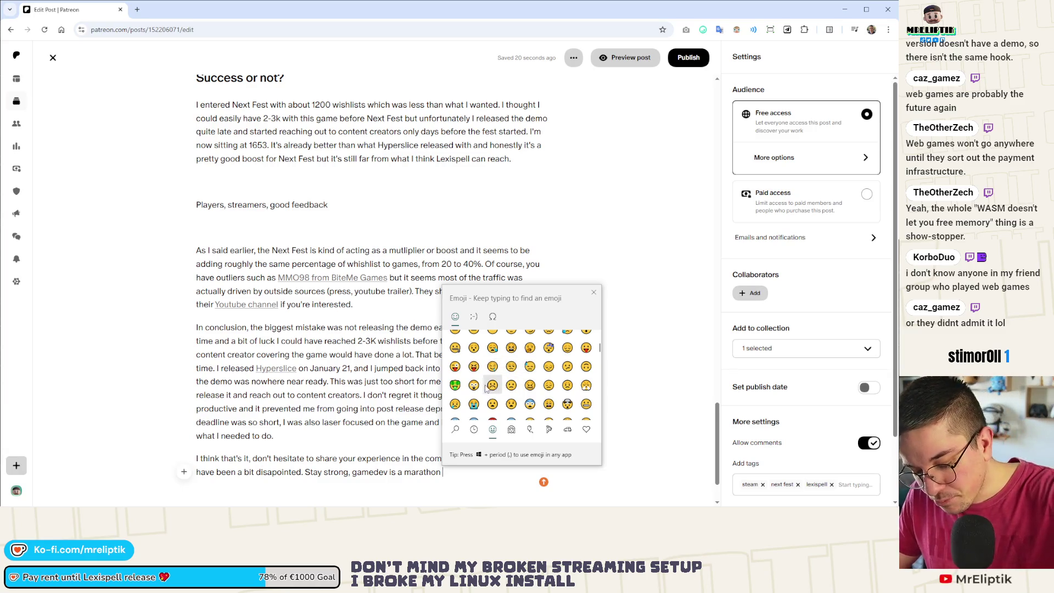
{"action": "scroll", "coordinate": [489, 390], "scroll_direction": "up", "scroll_amount": 2}
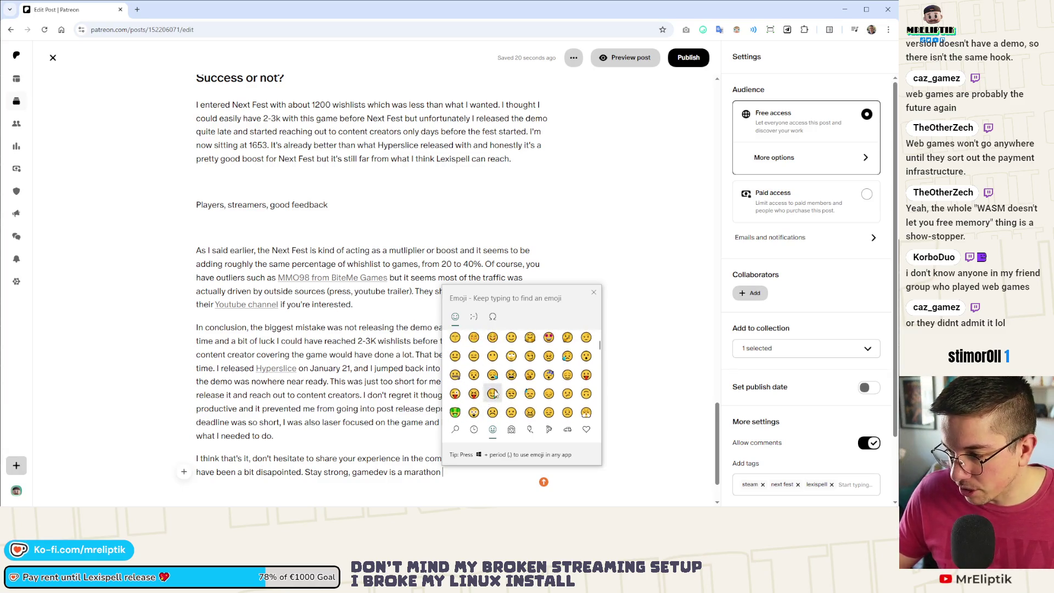
{"action": "scroll", "coordinate": [494, 390], "scroll_direction": "up", "scroll_amount": 2}
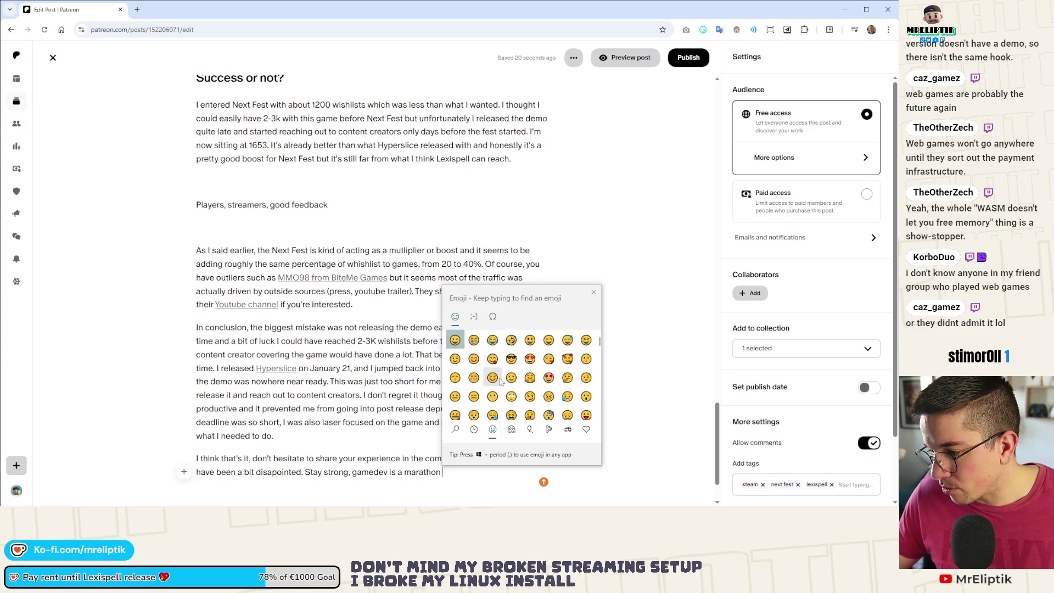
{"action": "scroll", "coordinate": [542, 377], "scroll_direction": "down", "scroll_amount": 4}
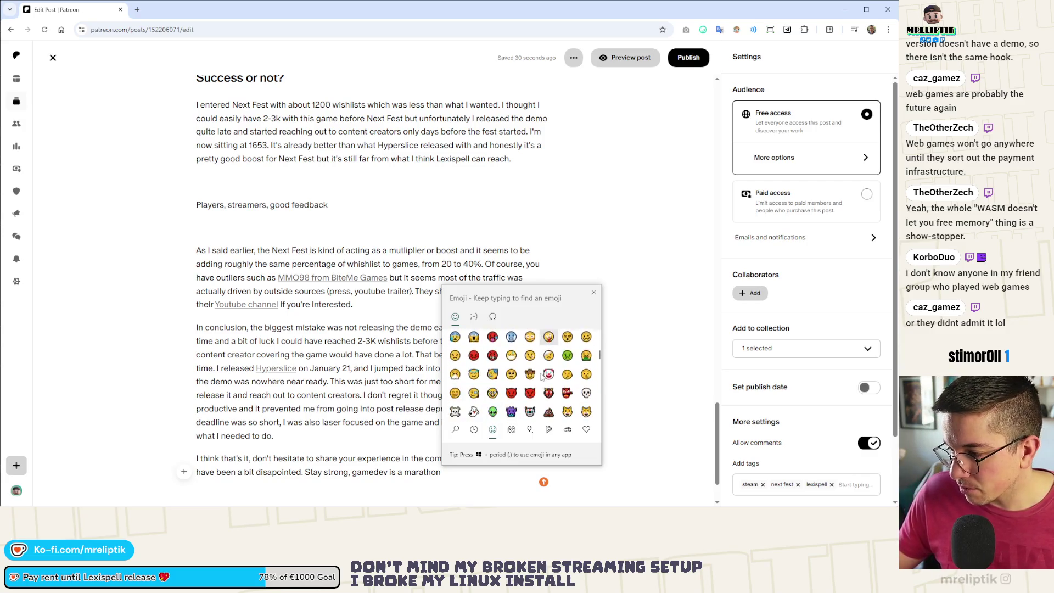
{"action": "left_click", "coordinate": [459, 468]}
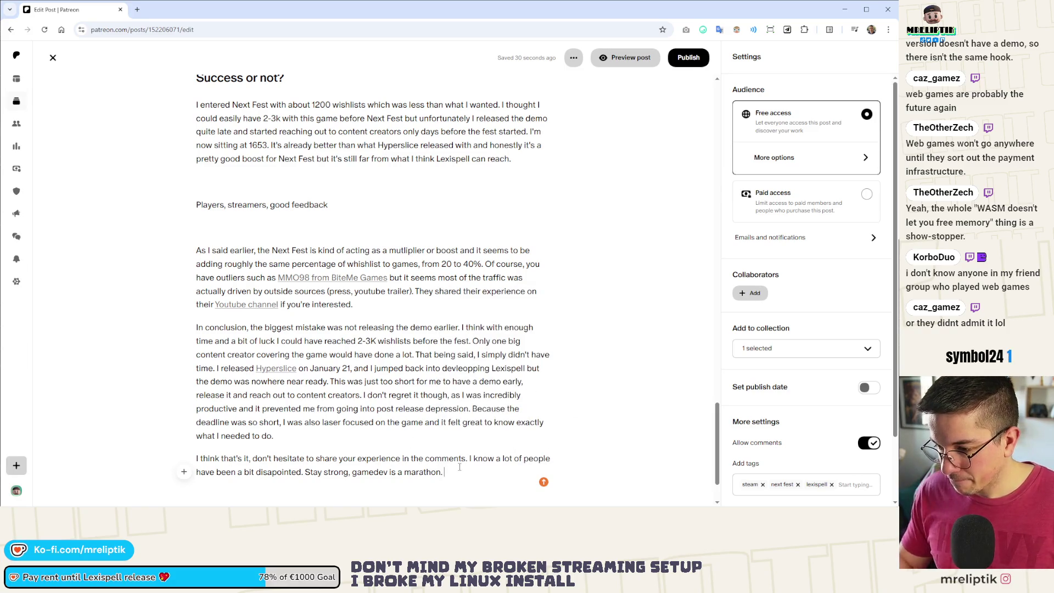
{"action": "scroll", "coordinate": [409, 432], "scroll_direction": "up", "scroll_amount": 4}
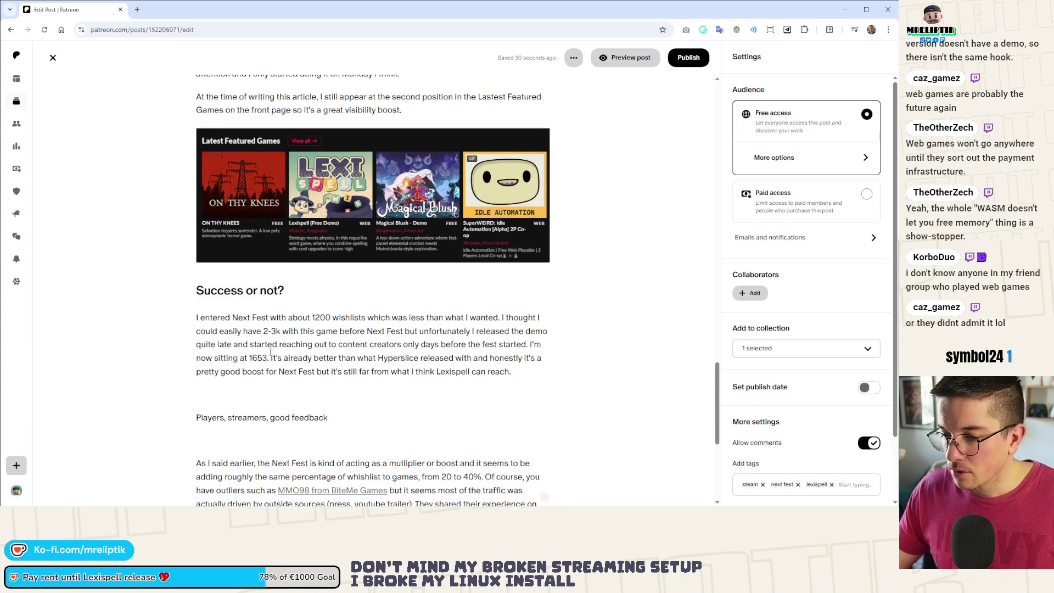
Write the 'Apart from the numbers' paragraph about good player feedback motivating Lexispell and getting more eyes on it.
{"action": "scroll", "coordinate": [270, 353], "scroll_direction": "down", "scroll_amount": 3}
{"action": "left_click", "coordinate": [238, 207]}
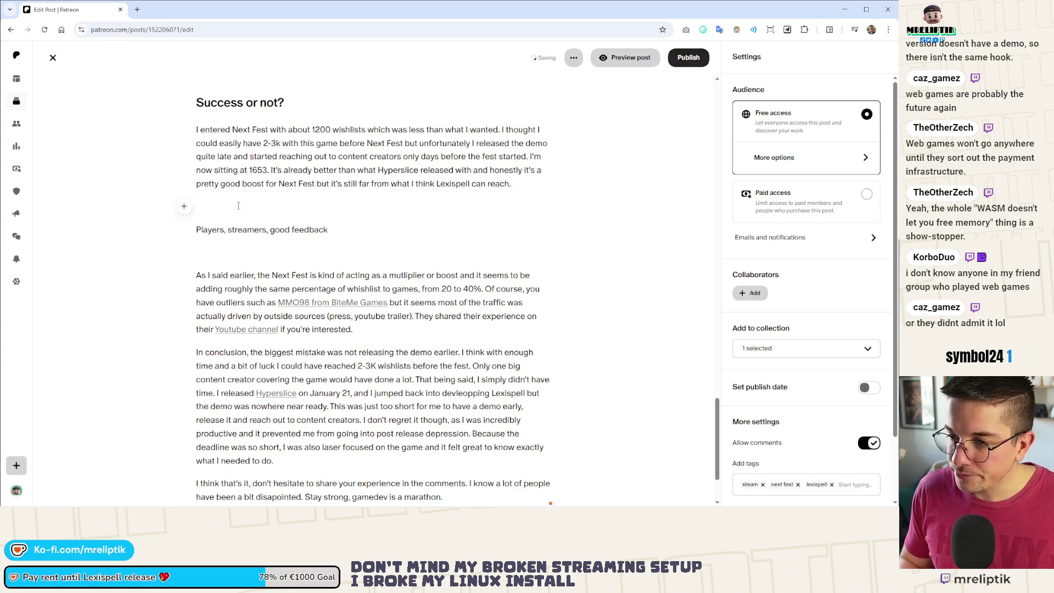
{"action": "type", "text": "Apart from the nu"}
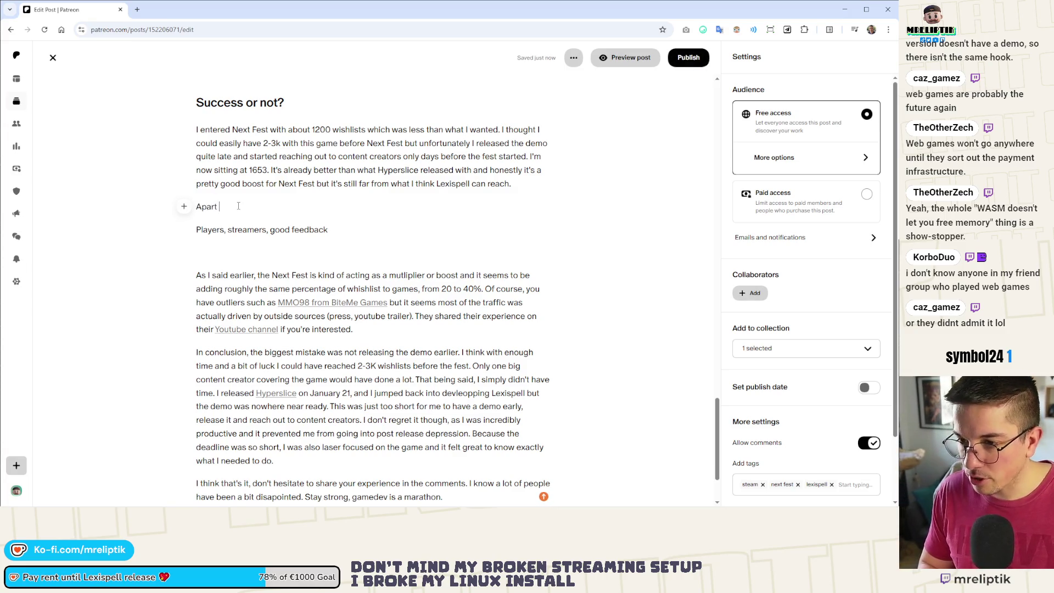
{"action": "type", "text": "mbers, I got a lotf"}
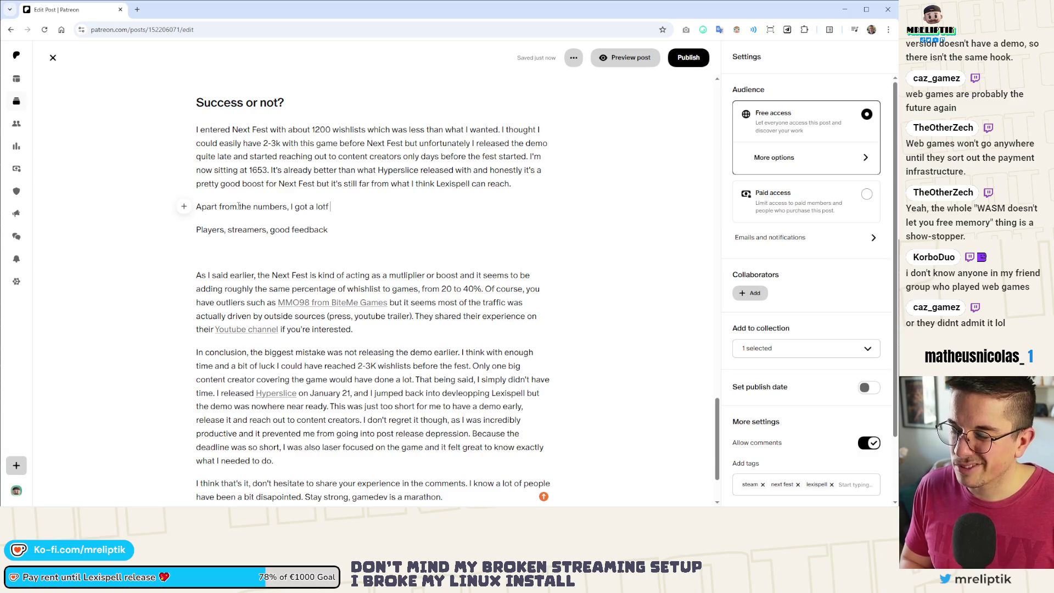
{"action": "type", "text": "good "}
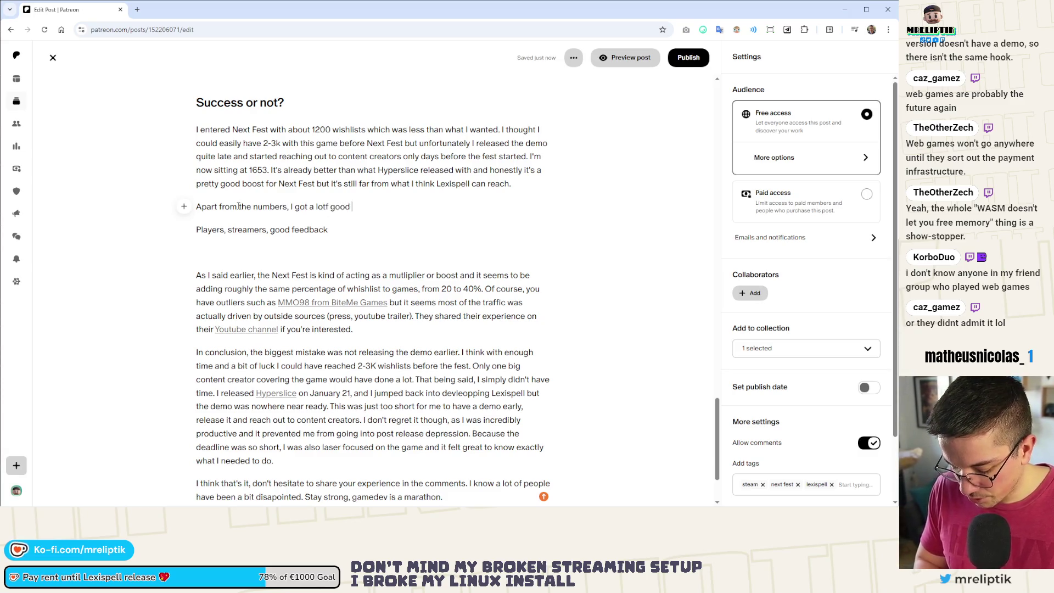
{"action": "type", "text": "feedback and comments"}
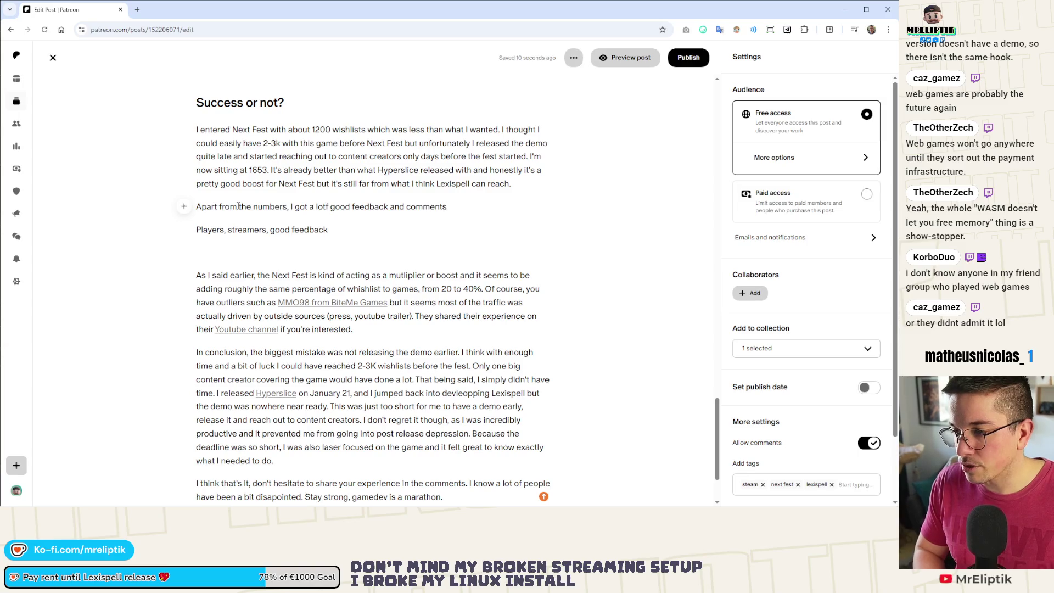
{"action": "type", "text": " from players. I"}
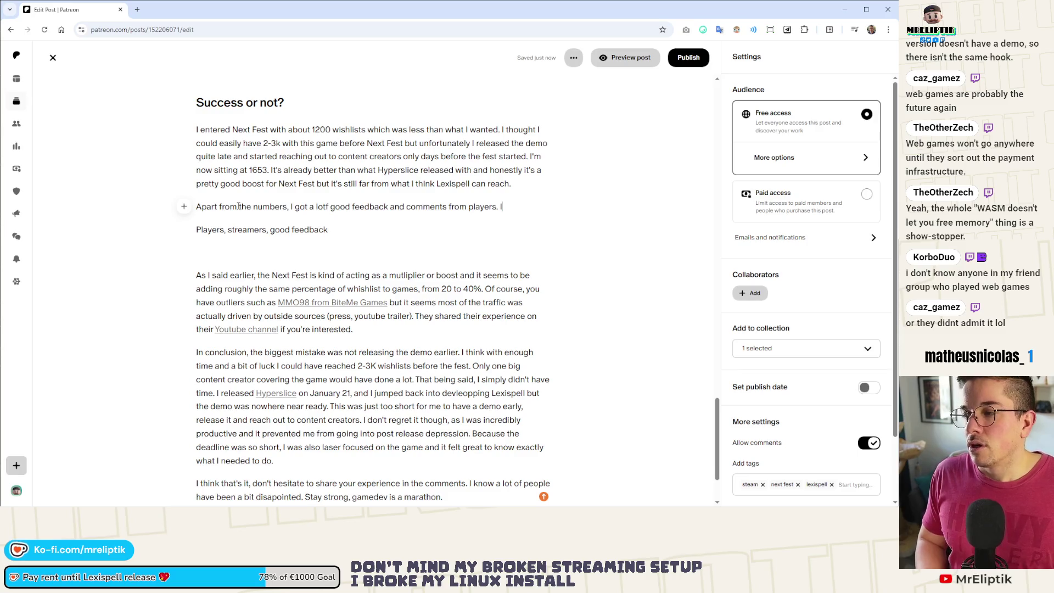
{"action": "type", "text": "t really moti"}
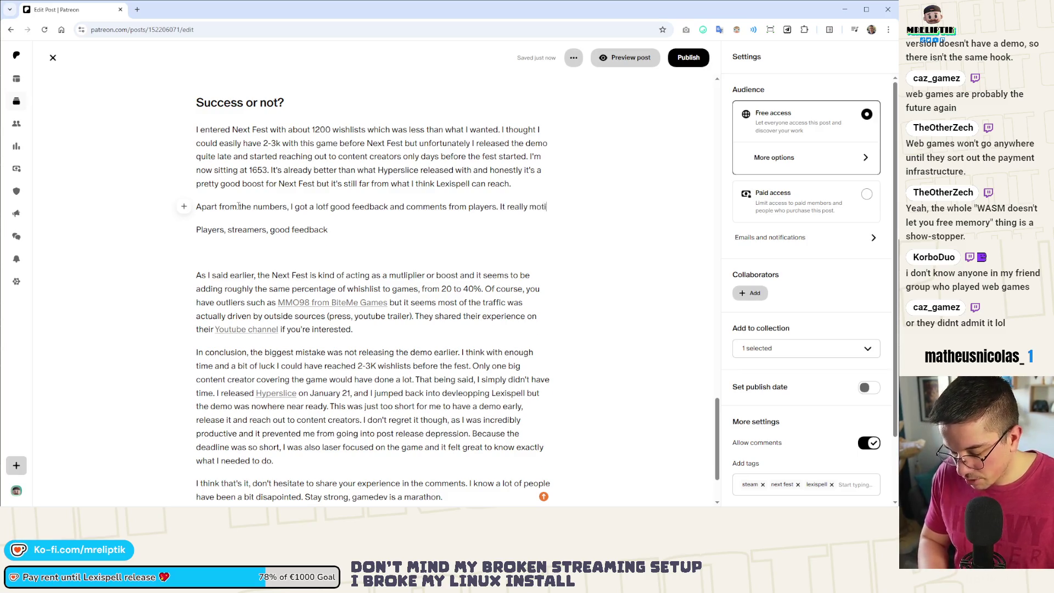
{"action": "type", "text": "vated me to continue and it "}
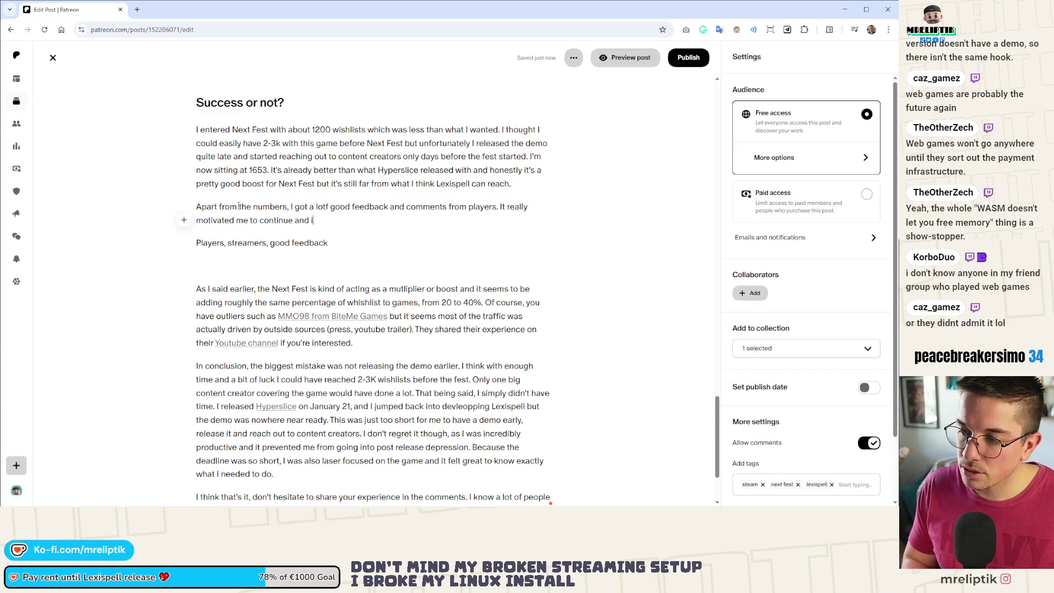
{"action": "type", "text": "convinced me even more than"}
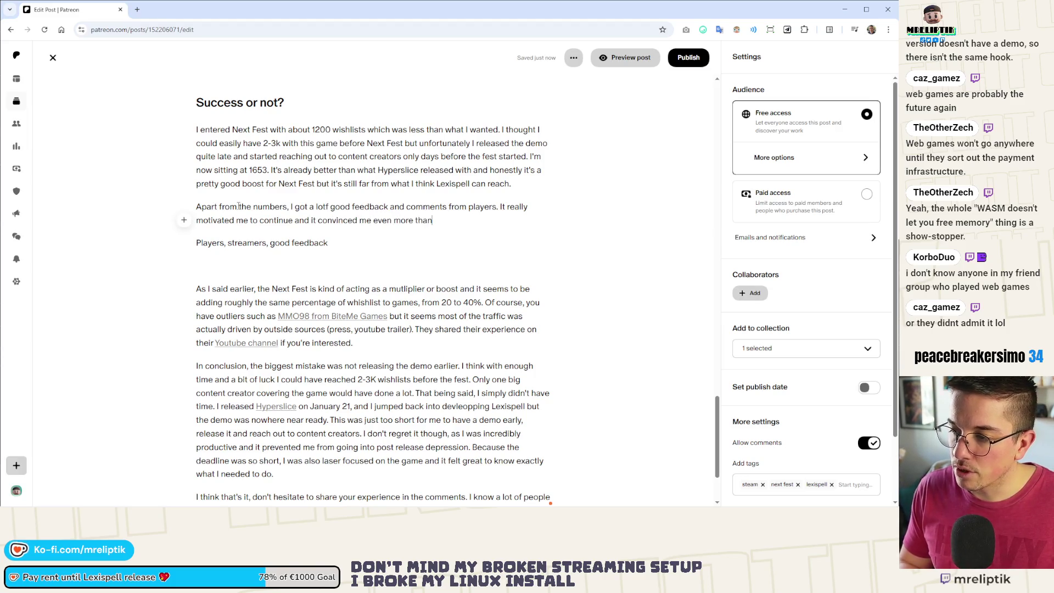
{"action": "key", "text": "BackSpace"}
{"action": "type", "text": "t Le"}
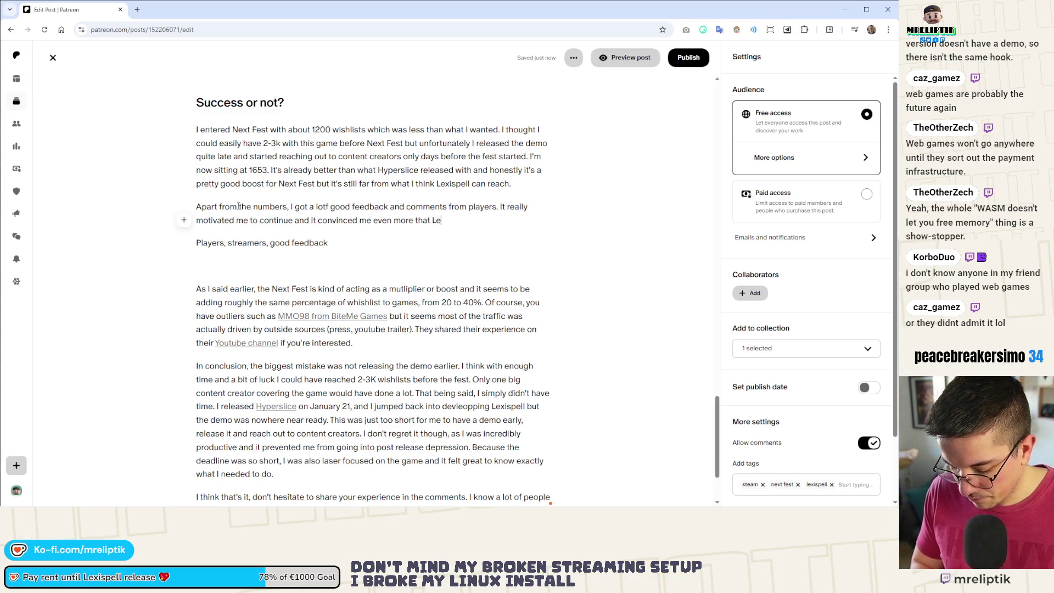
{"action": "type", "text": "xispe"}
{"action": "type", "text": "was a g"}
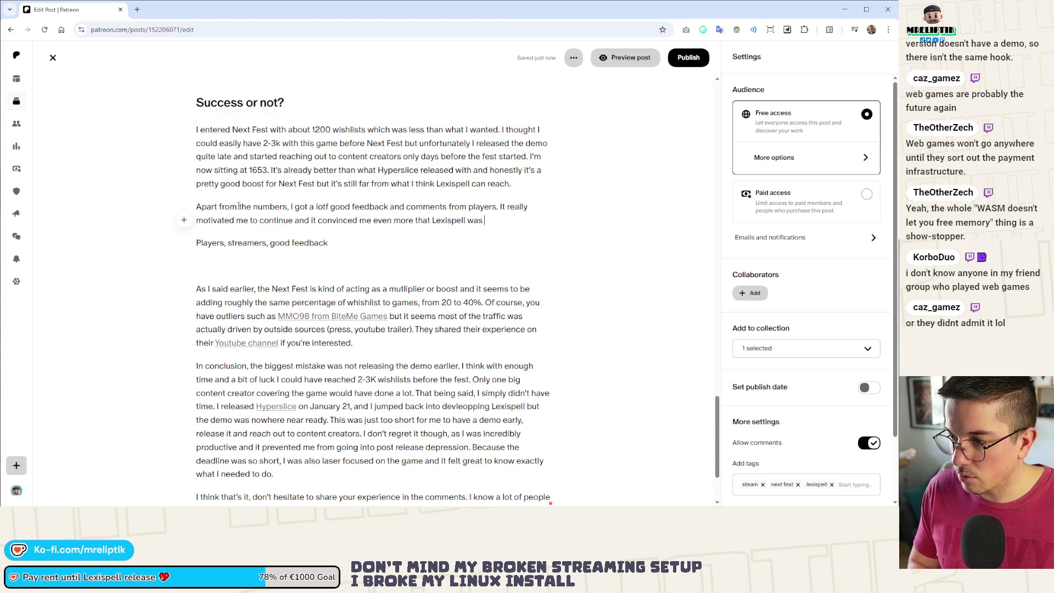
{"action": "type", "text": "ame wxorth"}
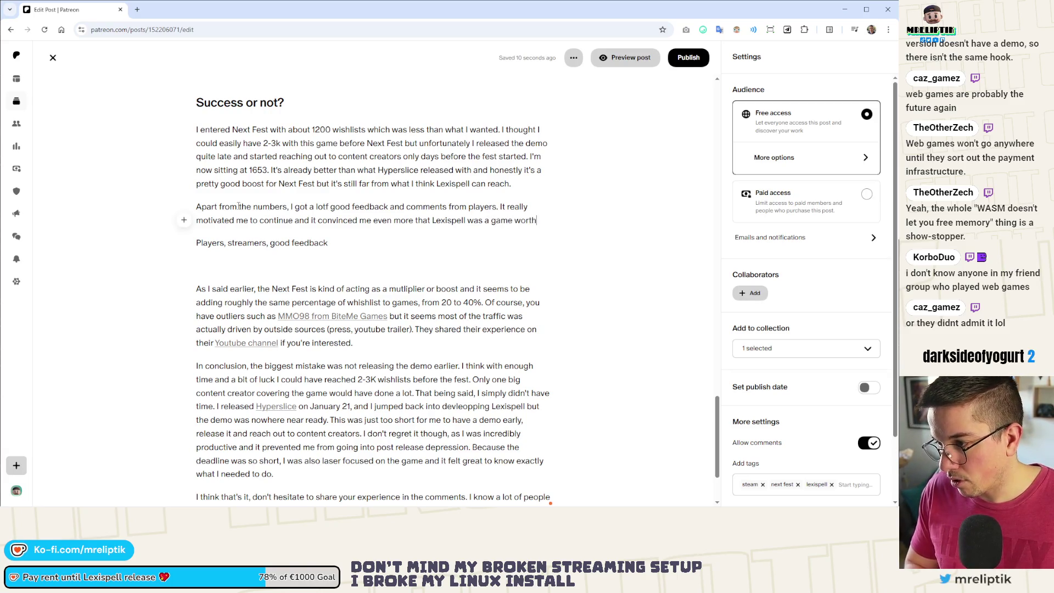
{"action": "type", "text": " pursuing. Wh"}
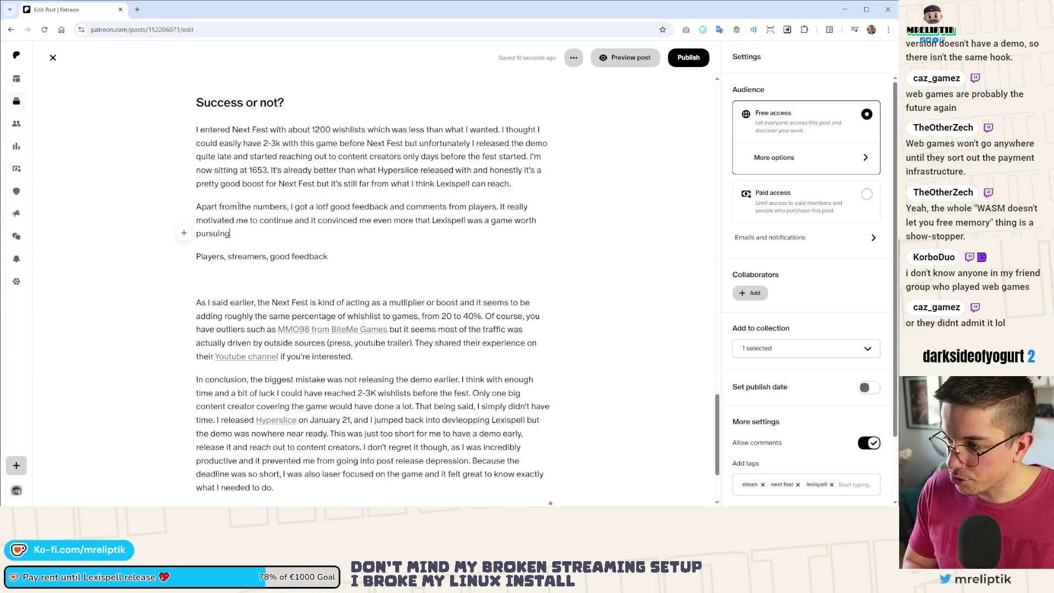
{"action": "key", "text": "BackSpace"}
{"action": "key", "text": "BackSpace"}
{"action": "key", "text": "BackSpace"}
{"action": "type", "text": "I definitely think it can be "}
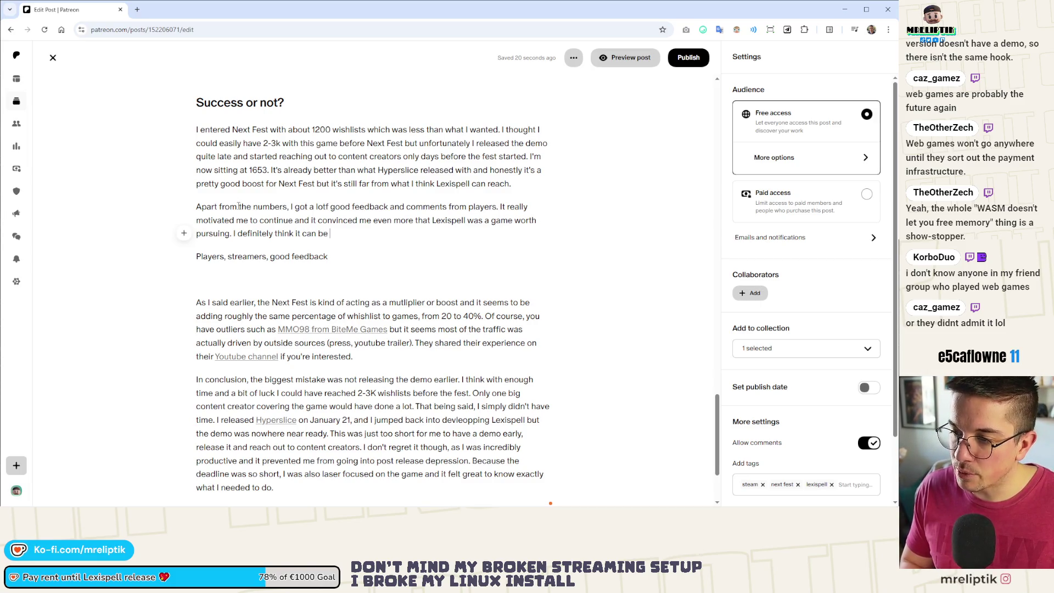
{"action": "type", "text": "successful "}
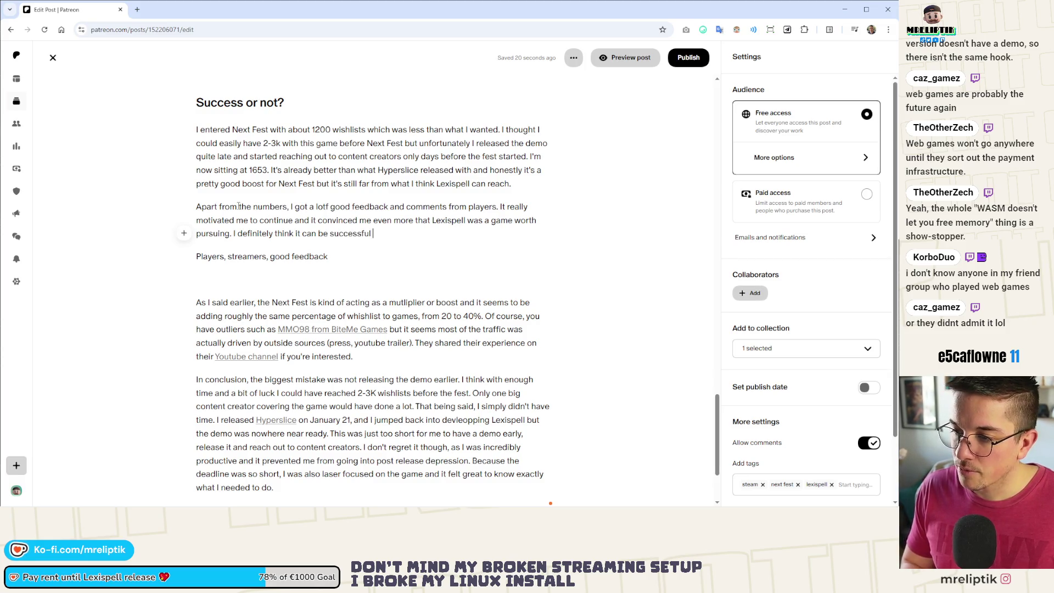
{"action": "type", "text": "as I described"}
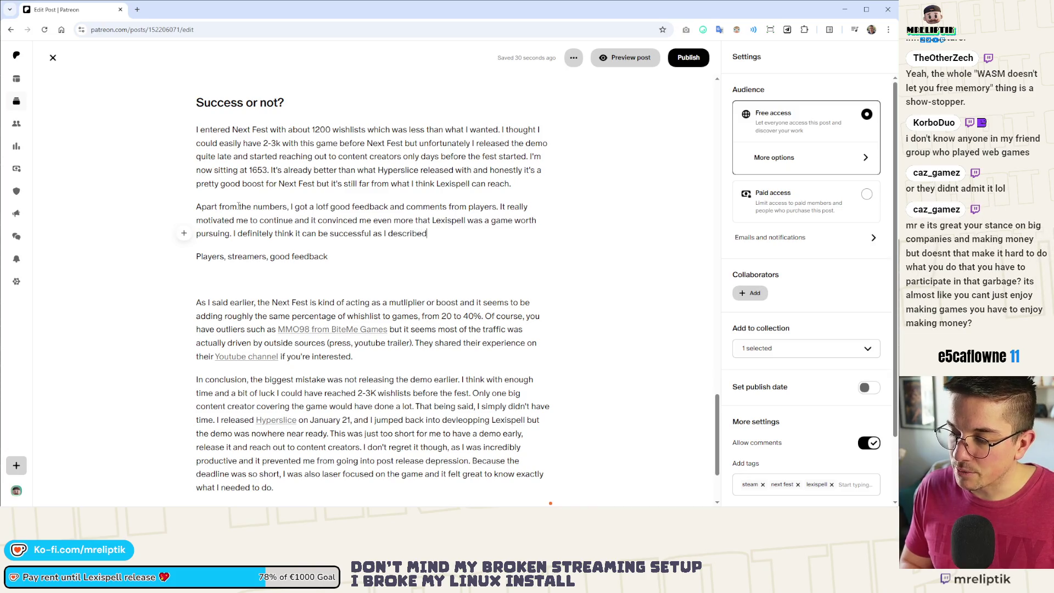
{"action": "type", "text": " success in the"}
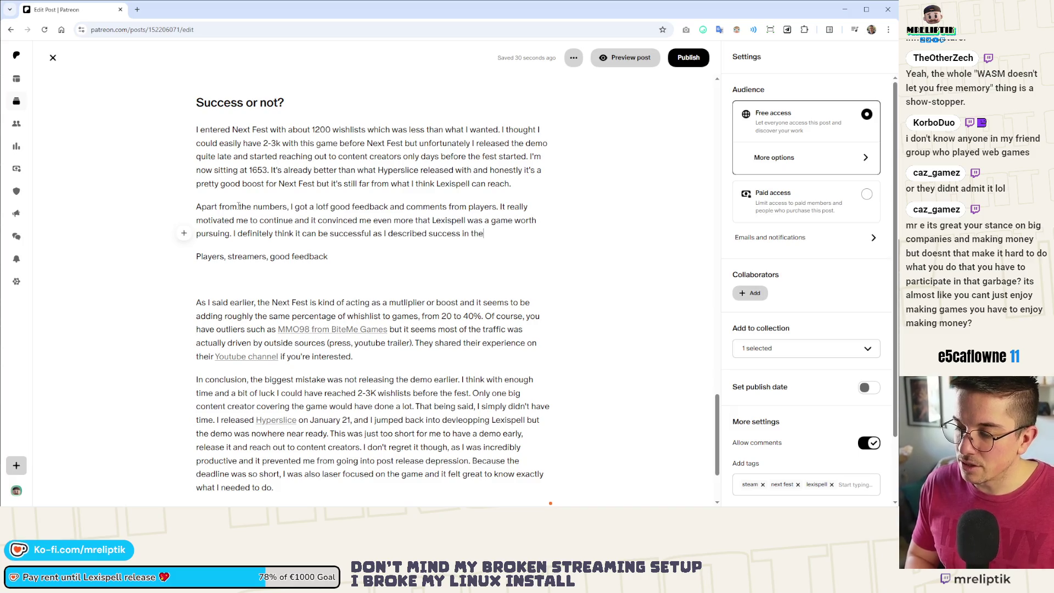
{"action": "key", "text": "BackSpace"}
{"action": "type", "text": "is post"}
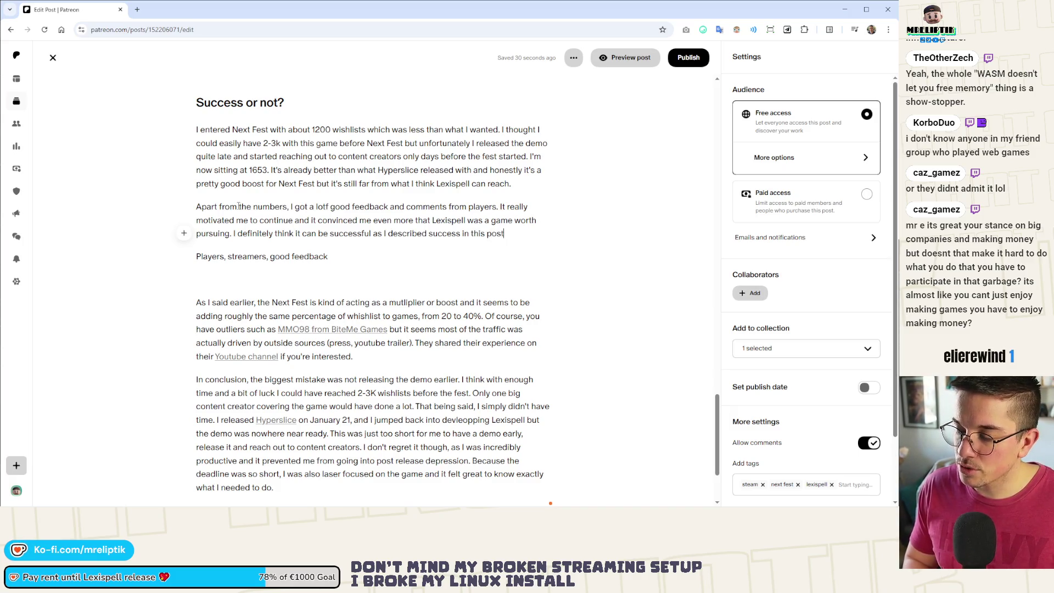
{"action": "type", "text": "if I manage to get "}
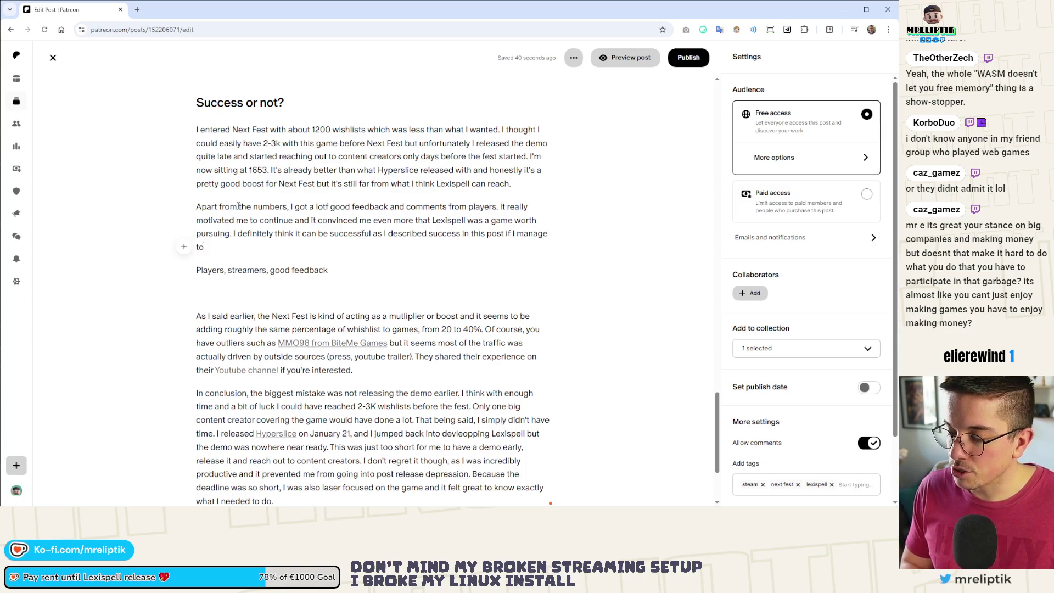
{"action": "type", "text": "more eye"}
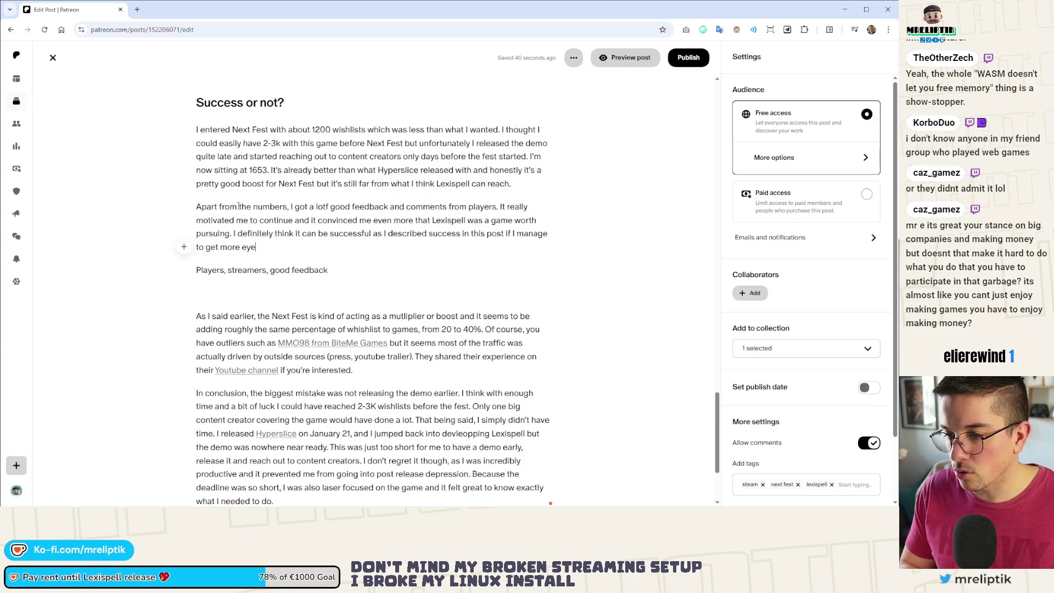
{"action": "type", "text": "s on it."}
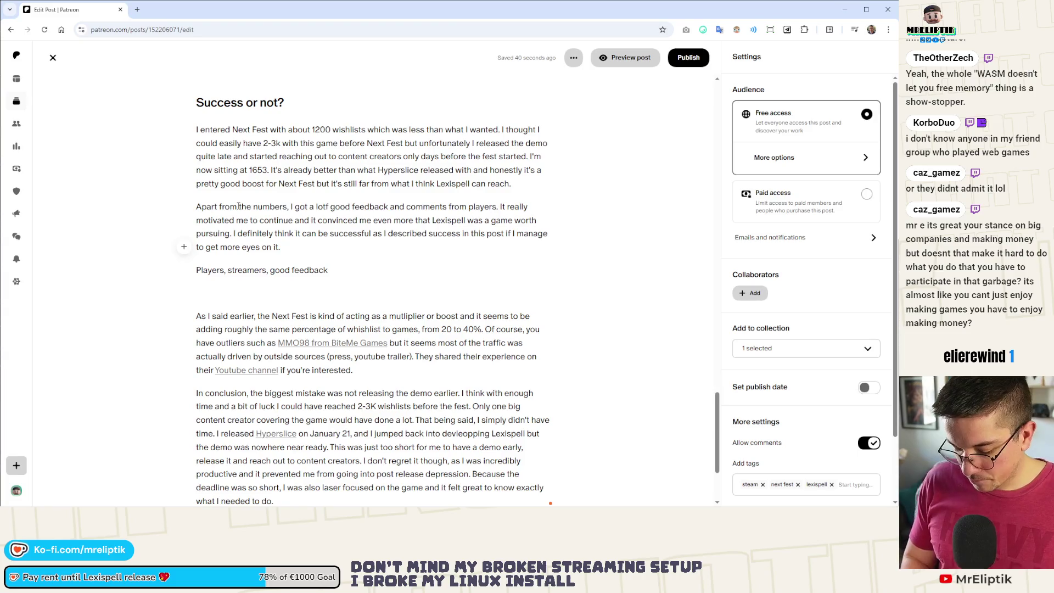
Start a new paragraph: 'I didn't get the big streamers I wanted to play'.
{"action": "key", "text": "Return"}
{"action": "type", "text": "I didn't"}
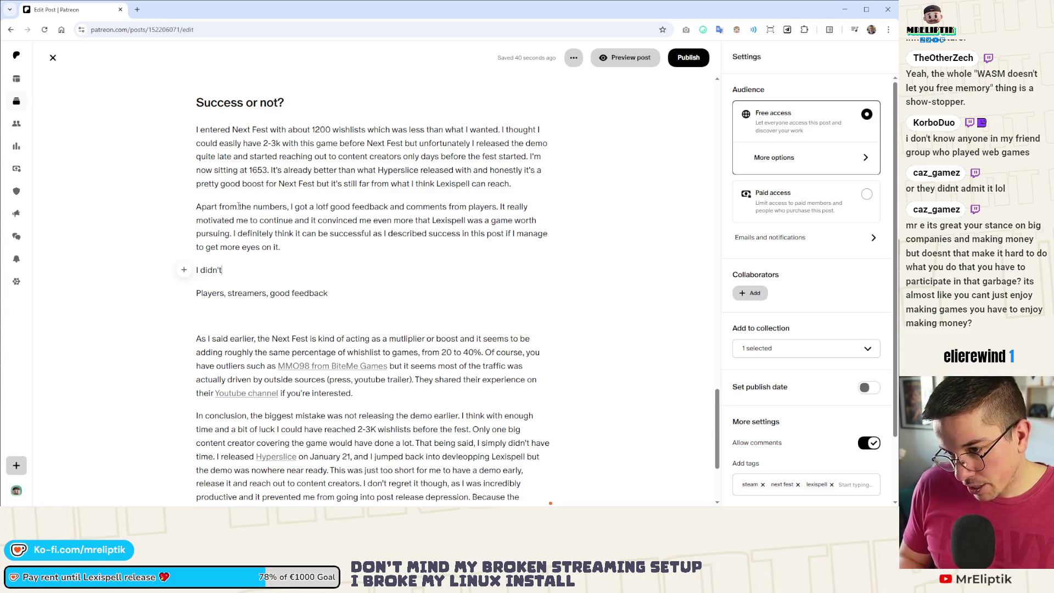
{"action": "type", "text": " get "}
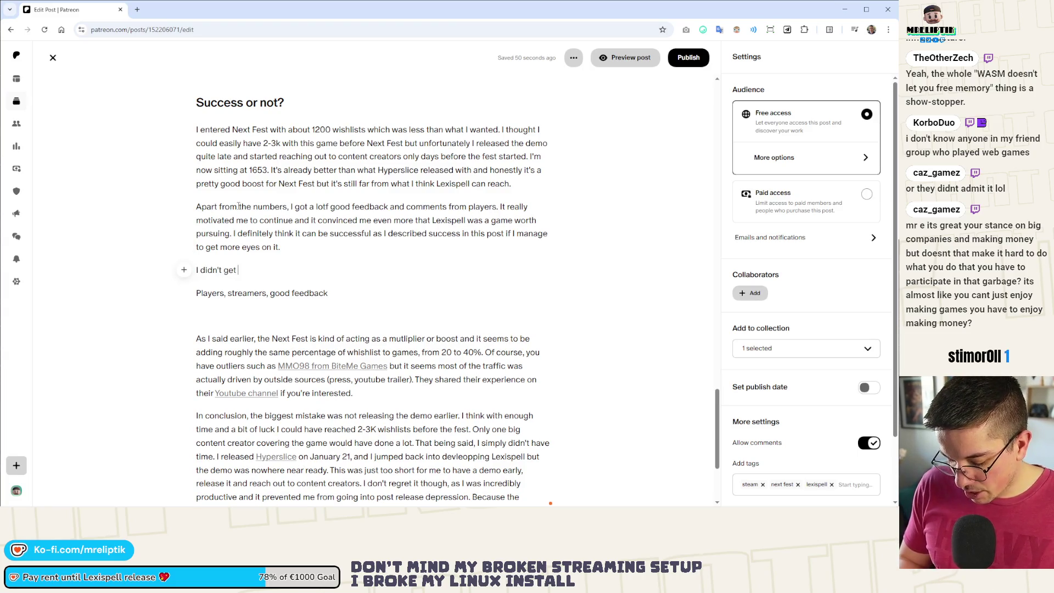
{"action": "type", "text": "the big streamers I was"}
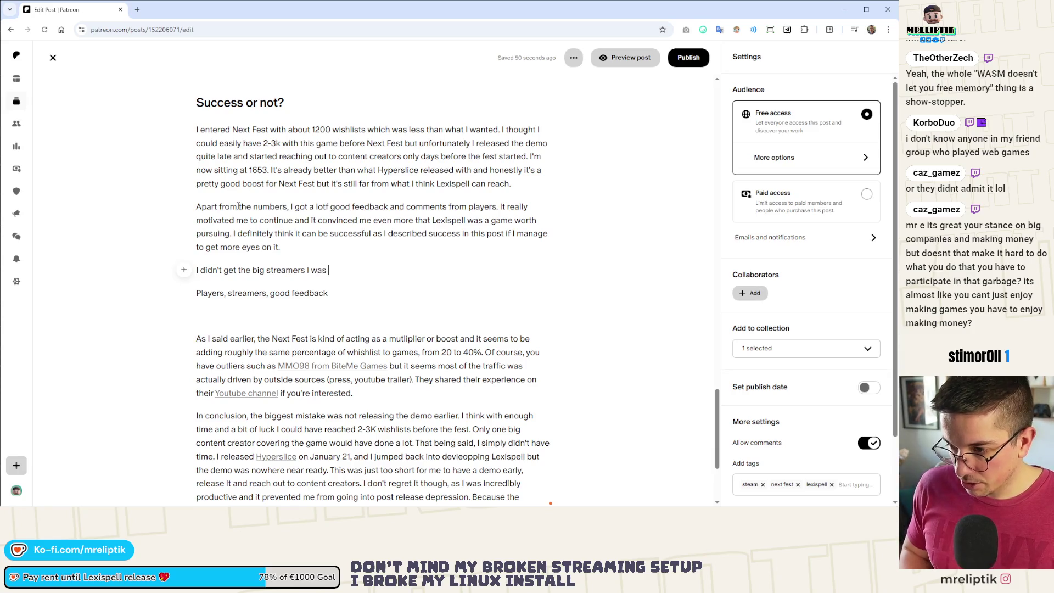
{"action": "key", "text": "Left"}
{"action": "key", "text": "Left"}
{"action": "key", "text": "Left"}
{"action": "key", "text": "BackSpace"}
{"action": "type", "text": "to play"}
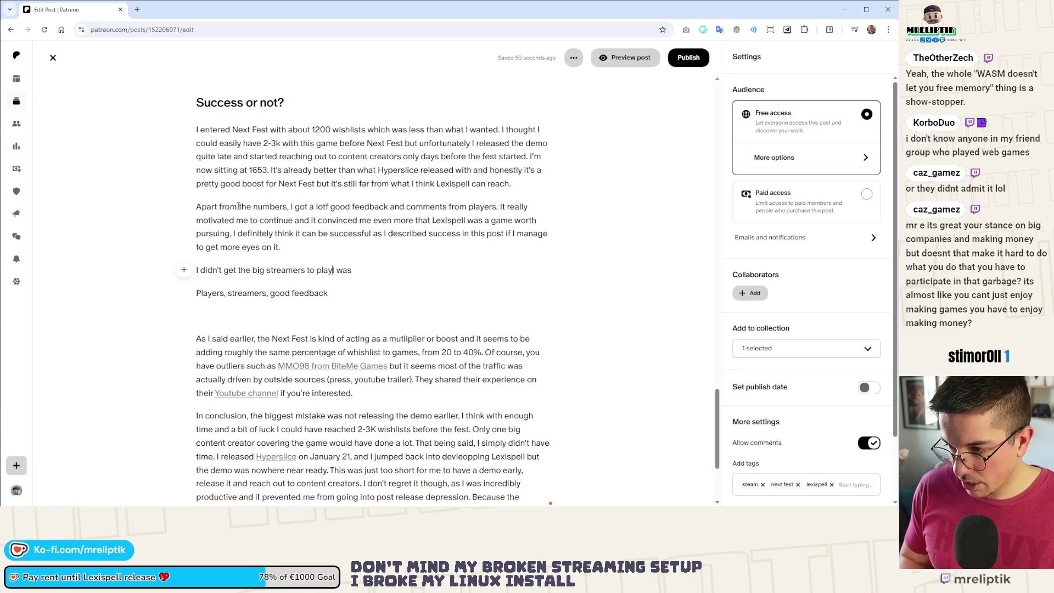
{"action": "key", "text": "ctrl+shift+Right"}
{"action": "key", "text": "BackSpace"}
{"action": "key", "text": "ctrl+Left"}
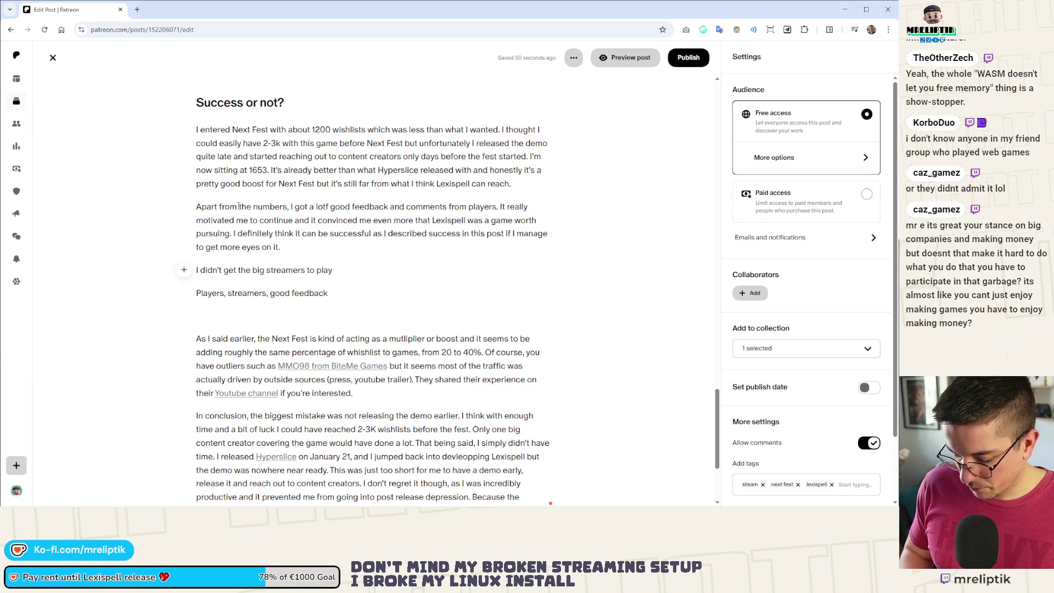
{"action": "type", "text": "I wanted"}
{"action": "key", "text": "End"}
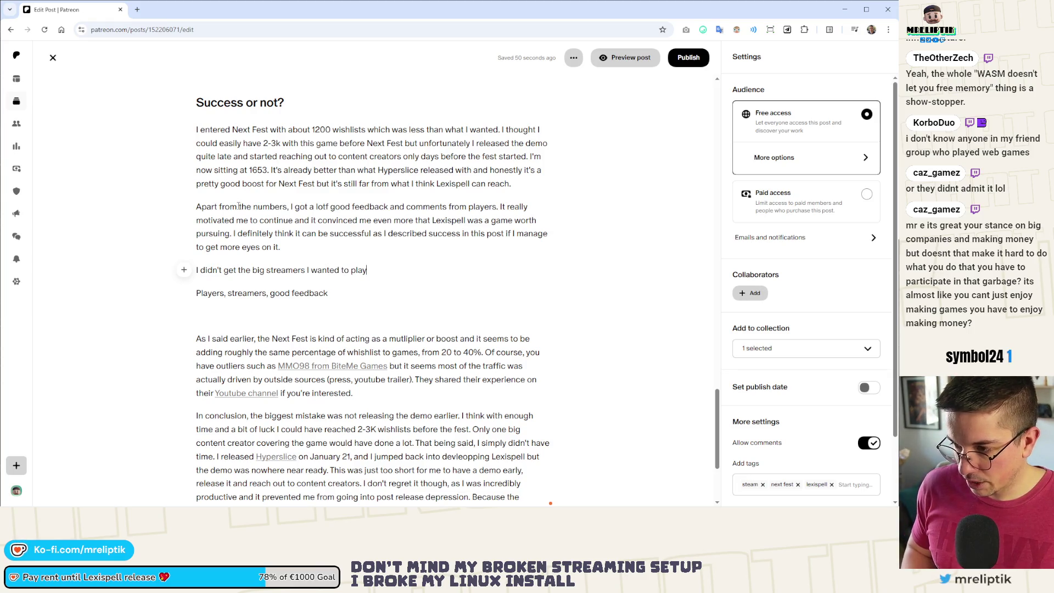
Add '(Northelion, MisterMV, etc...)' and that many streamers still tried the game, which was really cool.
{"action": "type", "text": "n, MisterMV, A"}
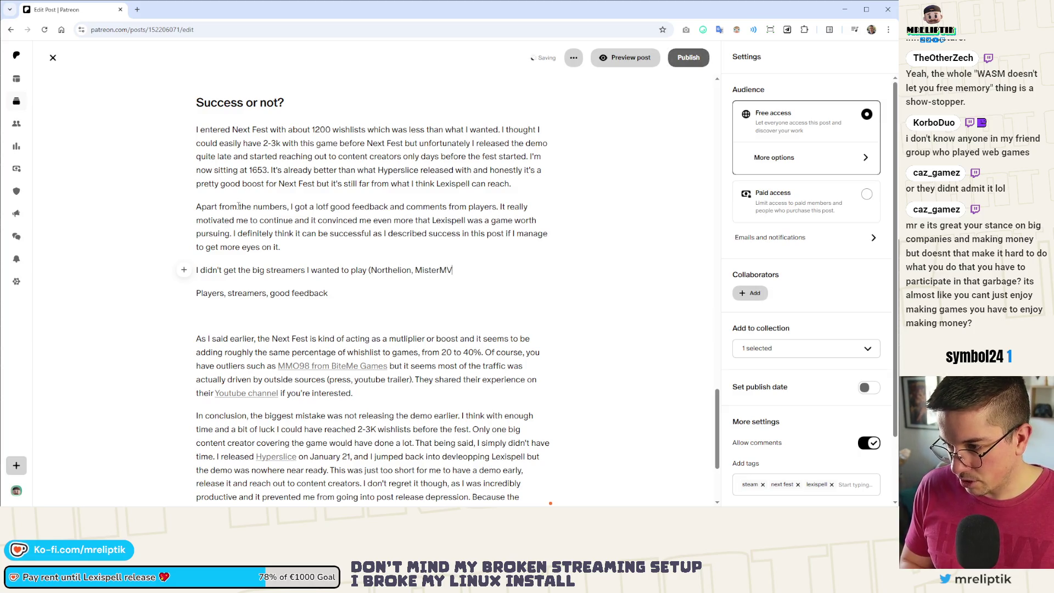
{"action": "key", "text": "BackSpace"}
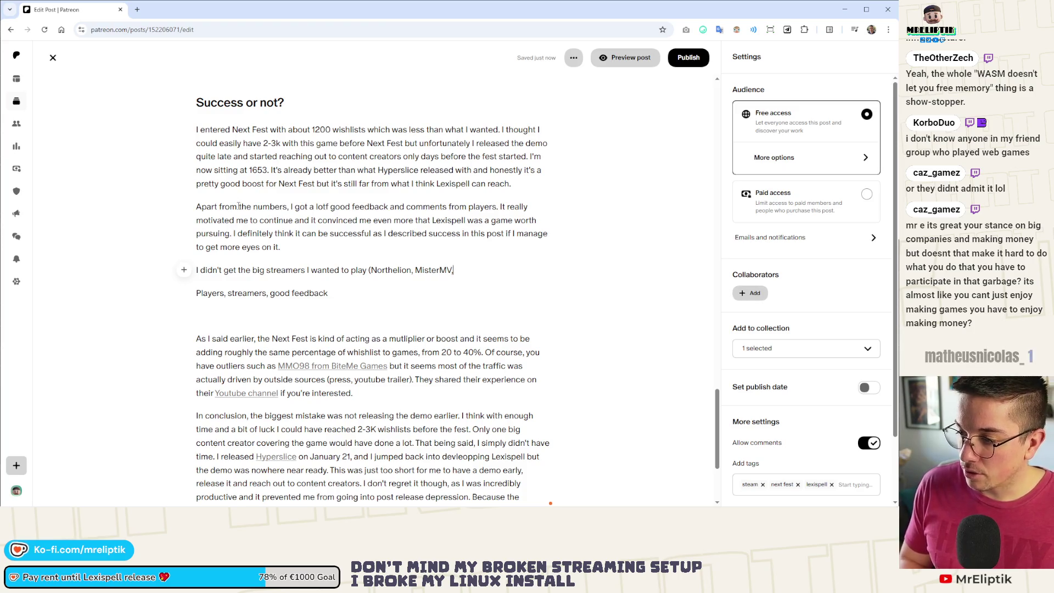
{"action": "type", "text": " etc..."}
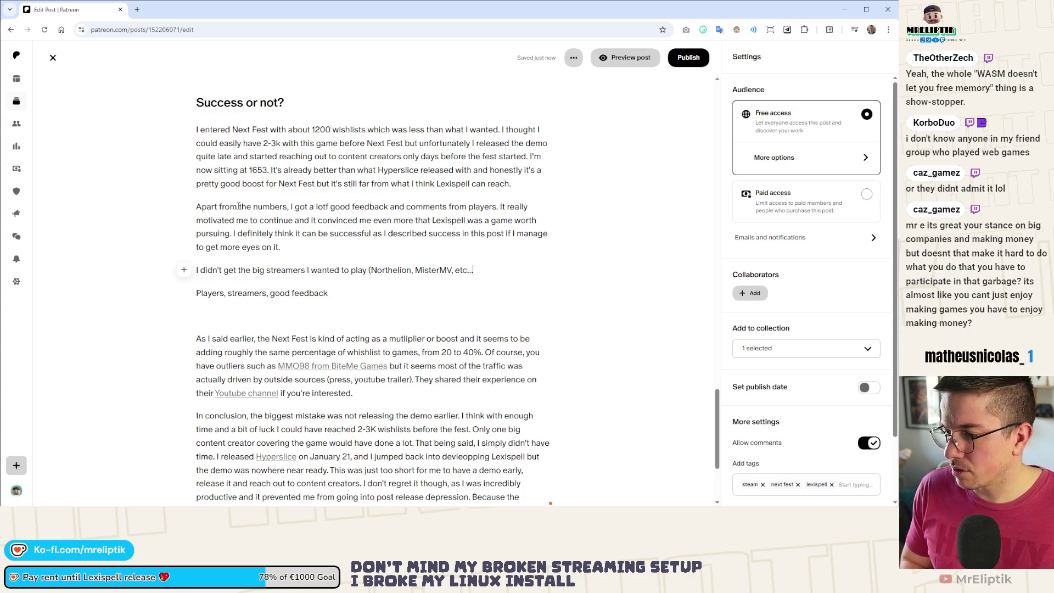
{"action": "type", "text": ") but I still got a lot "}
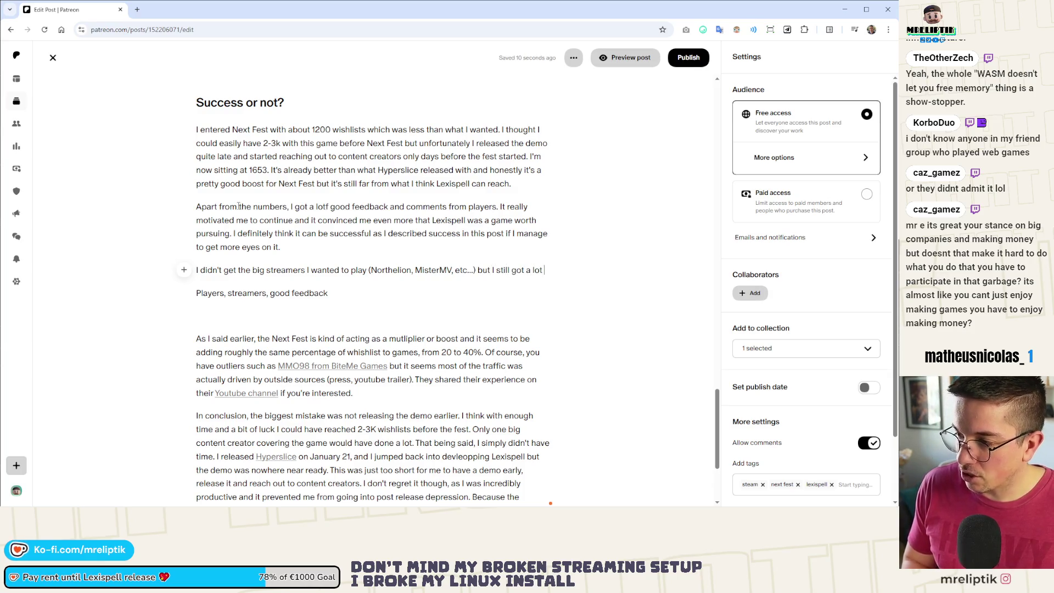
{"action": "type", "text": "of t"}
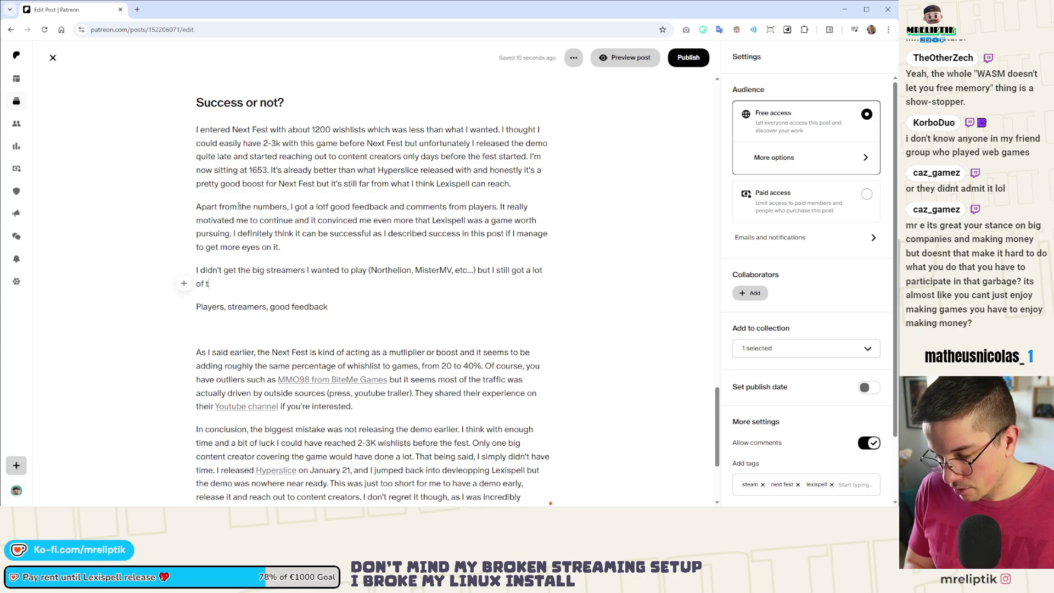
{"action": "key", "text": "BackSpace"}
{"action": "type", "text": "streamers te"}
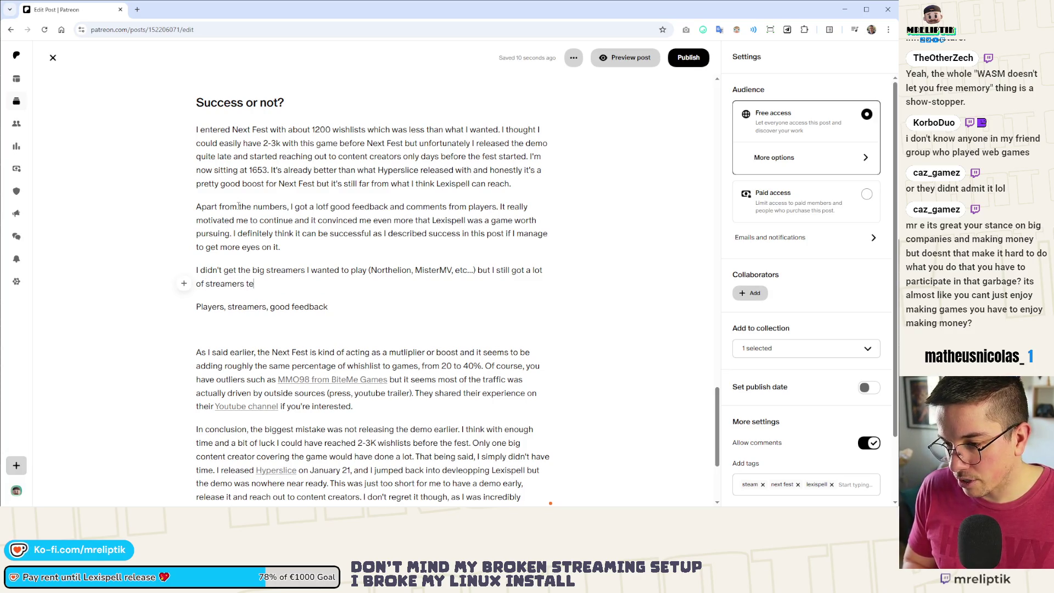
{"action": "key", "text": "BackSpace"}
{"action": "type", "text": "rying the game and"}
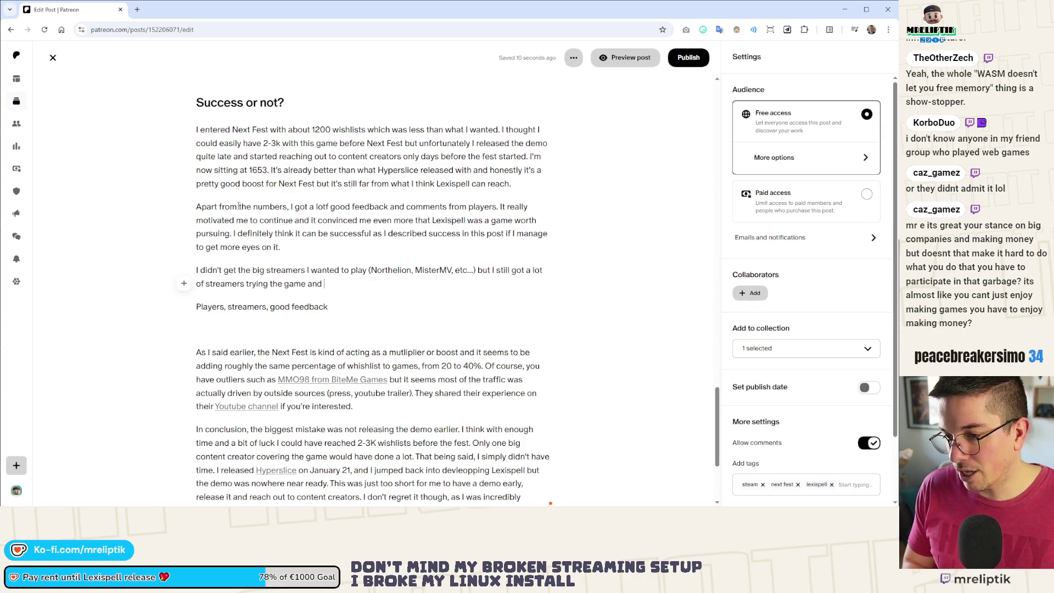
{"action": "type", "text": " this was really cool."}
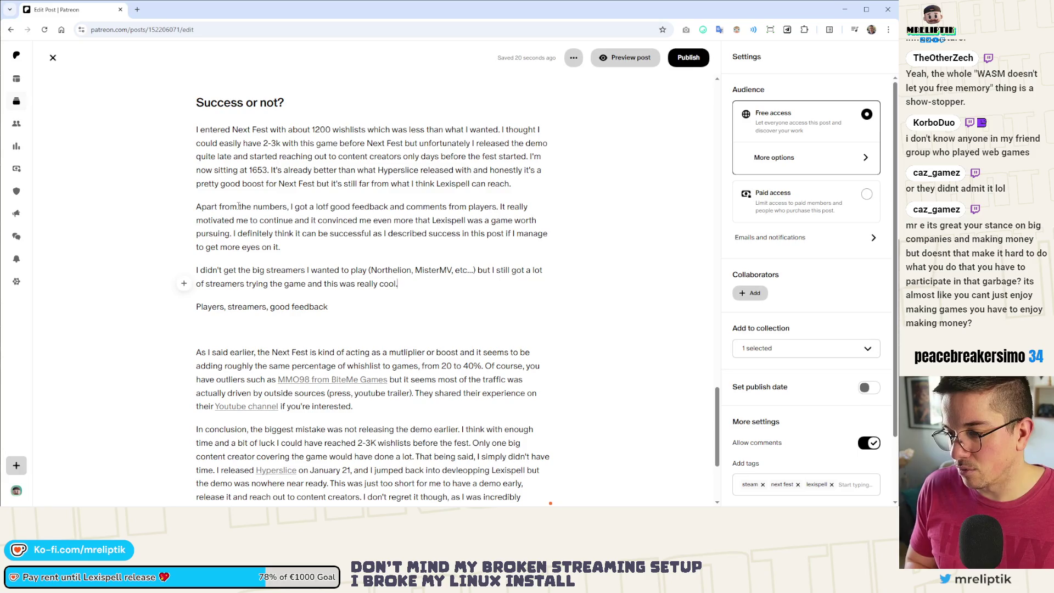
{"action": "left_click_drag", "start_coordinate": [329, 307], "coordinate": [185, 295]}
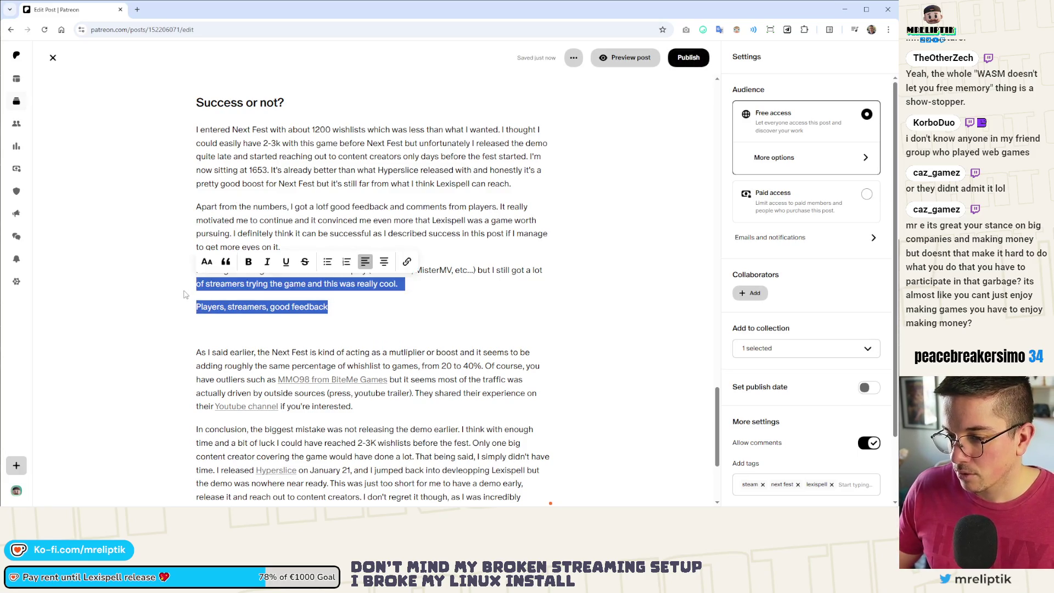
Delete the 'Players, streamers, good feedback' note and merge the streamers sentence into the previous paragraph.
{"action": "left_click", "coordinate": [375, 315]}
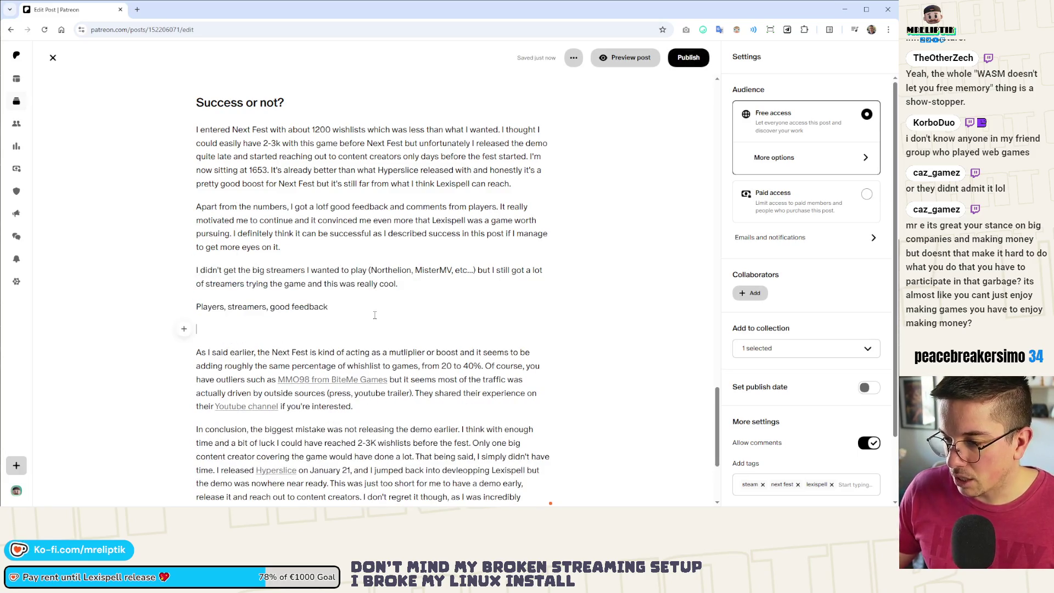
{"action": "left_click", "coordinate": [359, 309]}
{"action": "key", "text": "ctrl+shift+Left"}
{"action": "key", "text": "ctrl+shift+Left"}
{"action": "key", "text": "ctrl+shift+Left"}
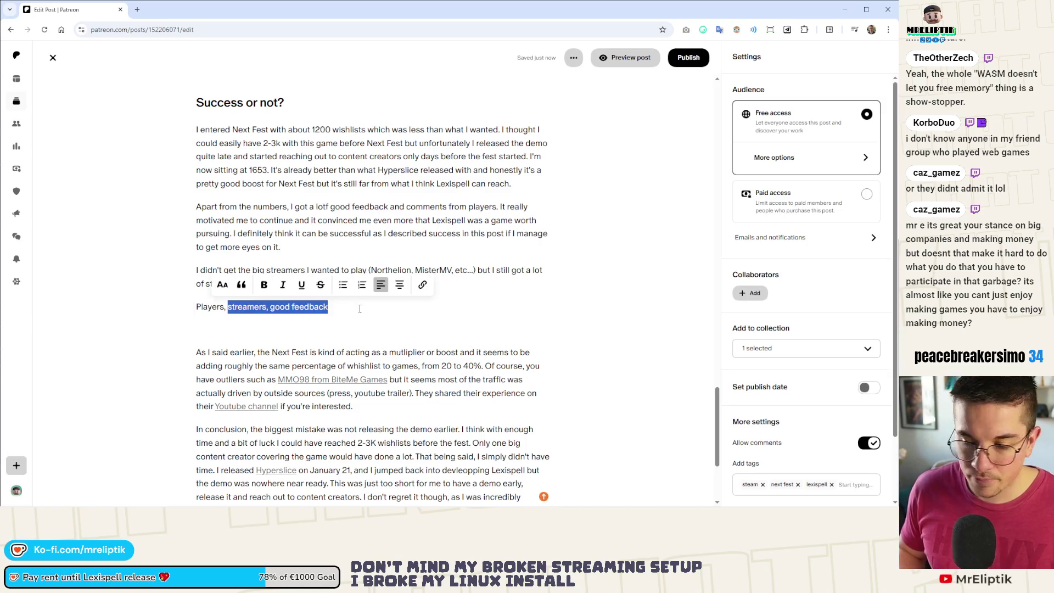
{"action": "key", "text": "ctrl+shift+Left"}
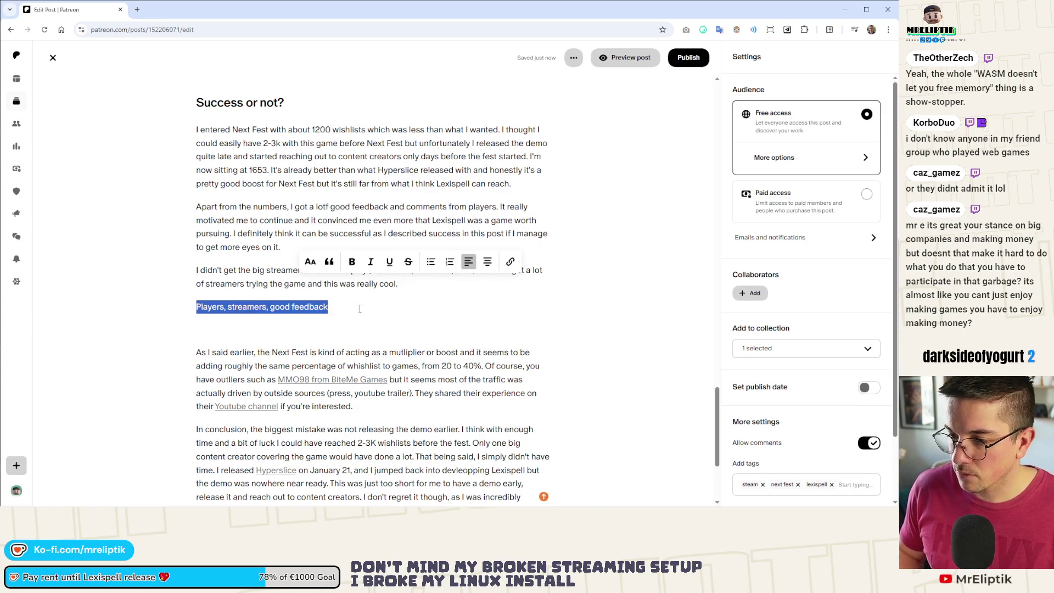
{"action": "key", "text": "BackSpace"}
{"action": "key", "text": "BackSpace"}
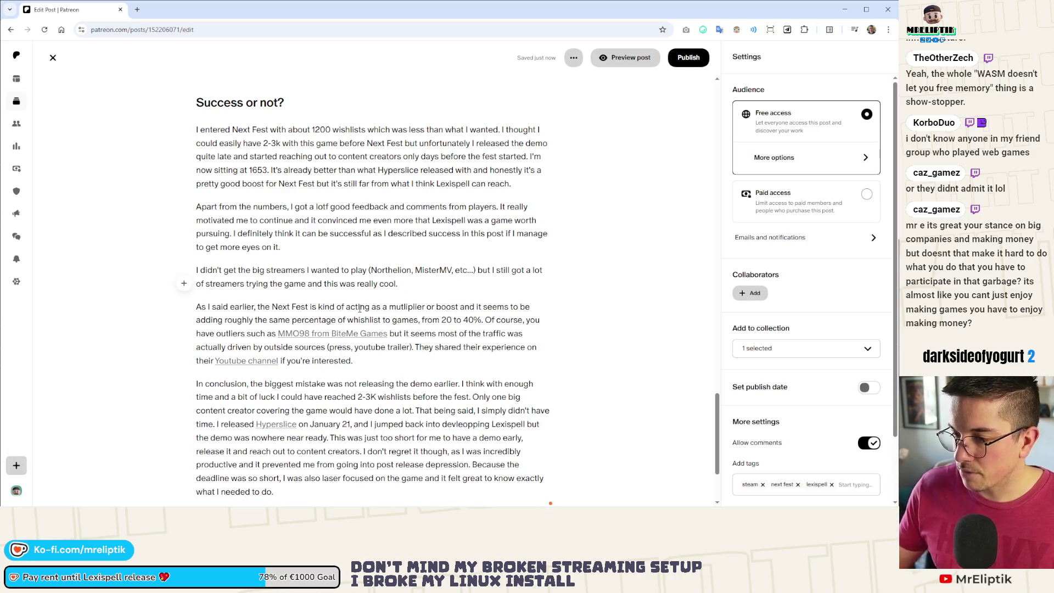
{"action": "key", "text": "ctrl+Up"}
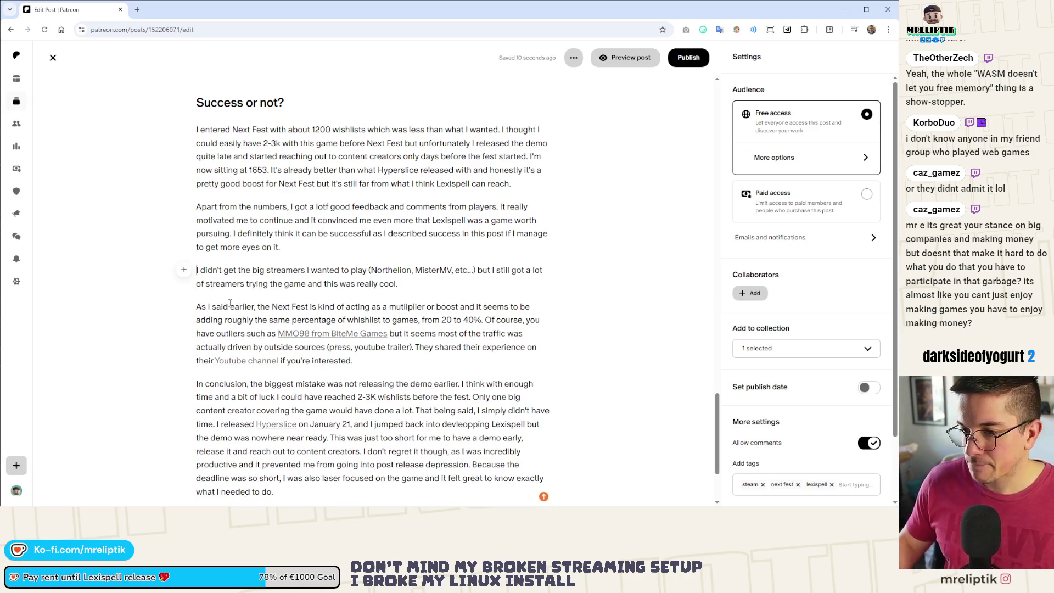
{"action": "key", "text": "BackSpace"}
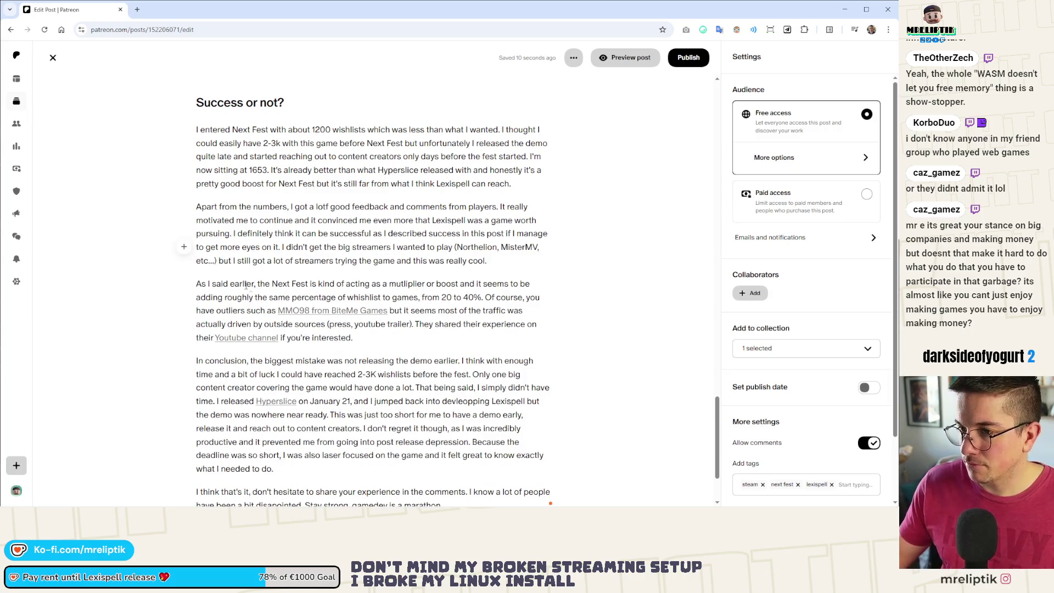
{"action": "scroll", "coordinate": [246, 285], "scroll_direction": "down", "scroll_amount": 2}
{"action": "scroll", "coordinate": [372, 328], "scroll_direction": "up", "scroll_amount": 8}
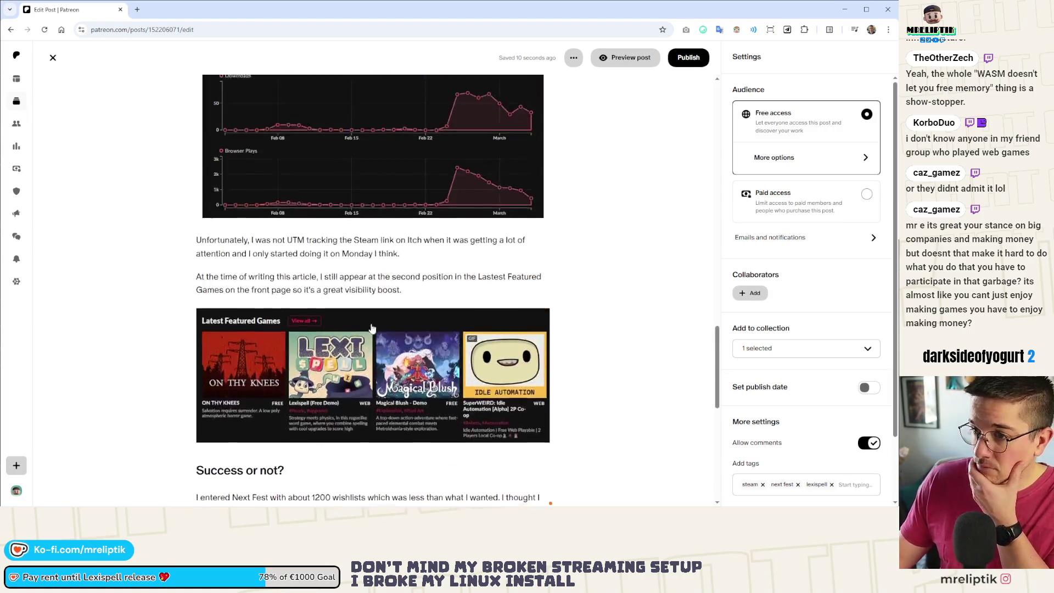
{"action": "scroll", "coordinate": [372, 329], "scroll_direction": "up", "scroll_amount": 10}
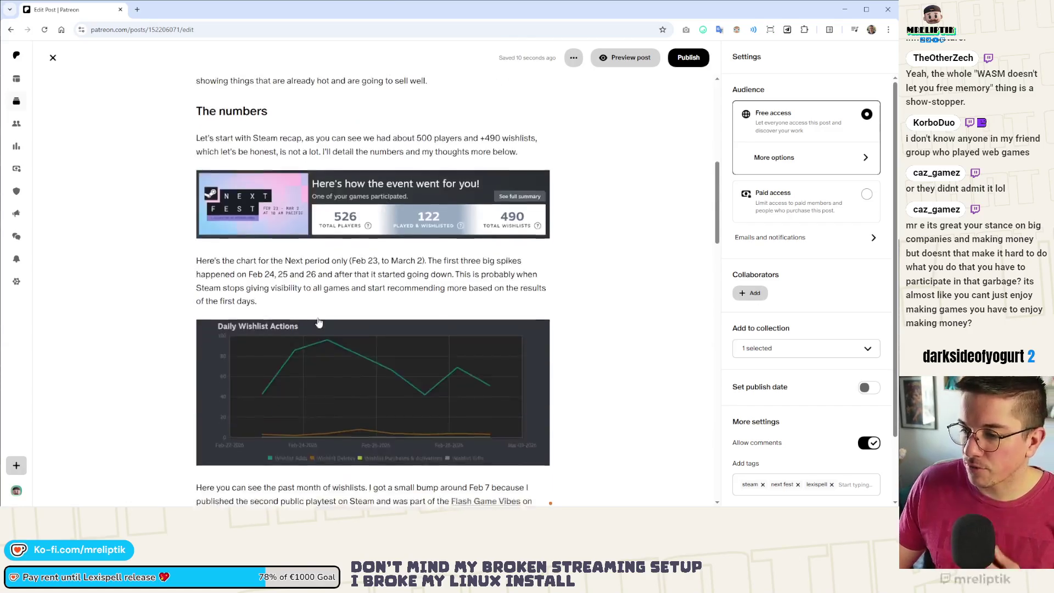
{"action": "scroll", "coordinate": [319, 323], "scroll_direction": "down", "scroll_amount": 15}
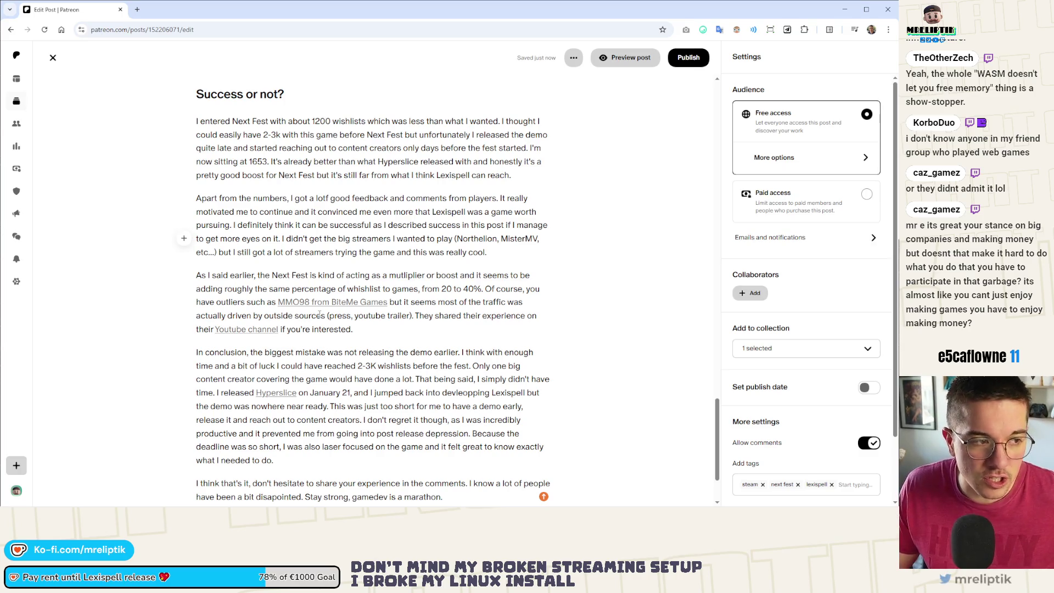
{"action": "scroll", "coordinate": [324, 329], "scroll_direction": "up", "scroll_amount": 10}
{"action": "scroll", "coordinate": [327, 345], "scroll_direction": "up", "scroll_amount": 10}
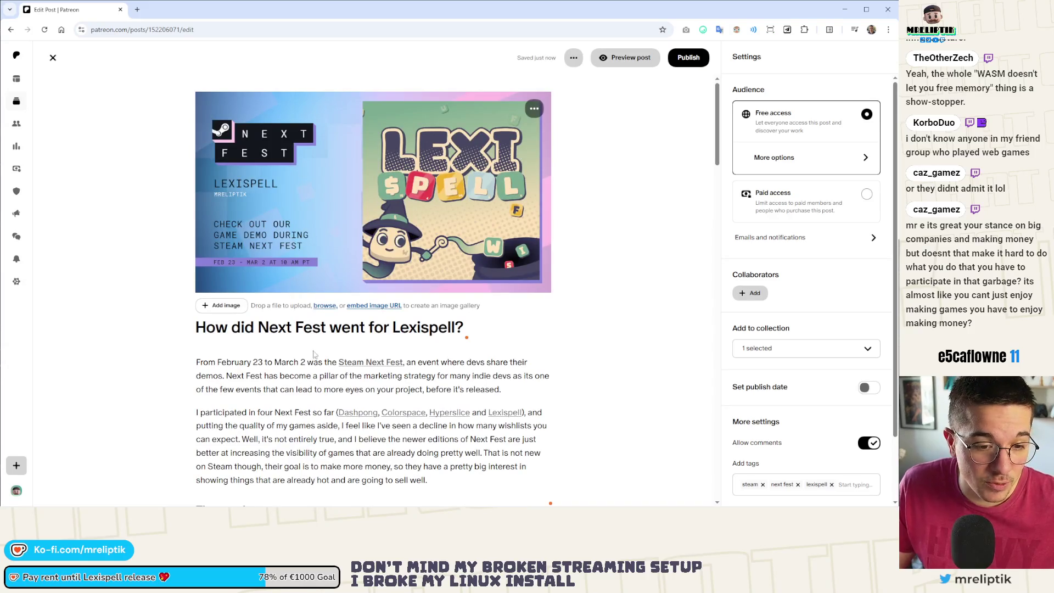
{"action": "scroll", "coordinate": [316, 362], "scroll_direction": "down", "scroll_amount": 15}
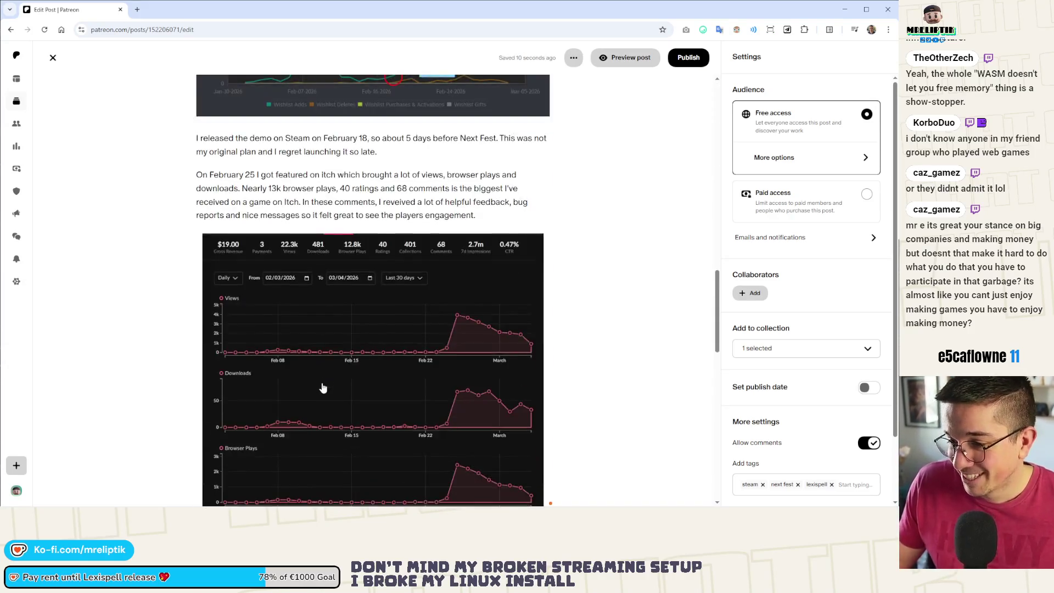
{"action": "scroll", "coordinate": [323, 388], "scroll_direction": "down", "scroll_amount": 4}
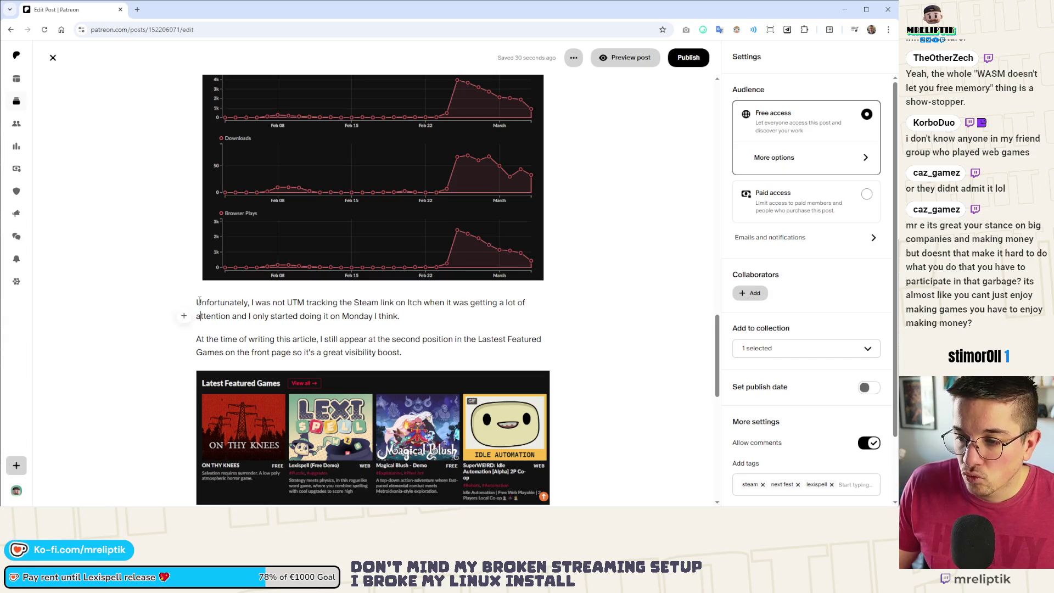
{"action": "scroll", "coordinate": [333, 316], "scroll_direction": "down", "scroll_amount": 6}
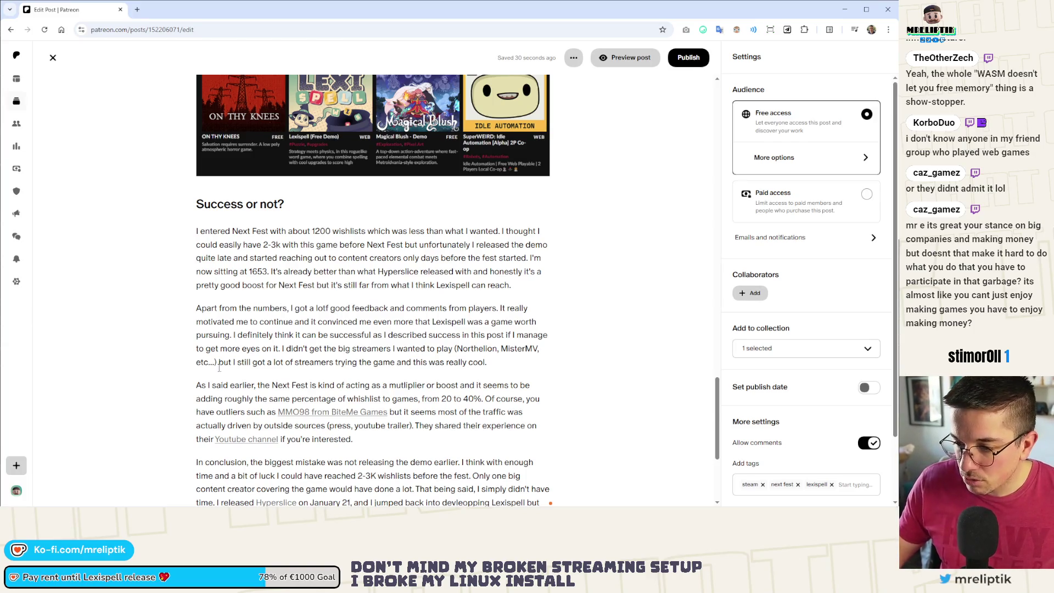
{"action": "scroll", "coordinate": [219, 367], "scroll_direction": "down", "scroll_amount": 4}
{"action": "left_click", "coordinate": [298, 371]}
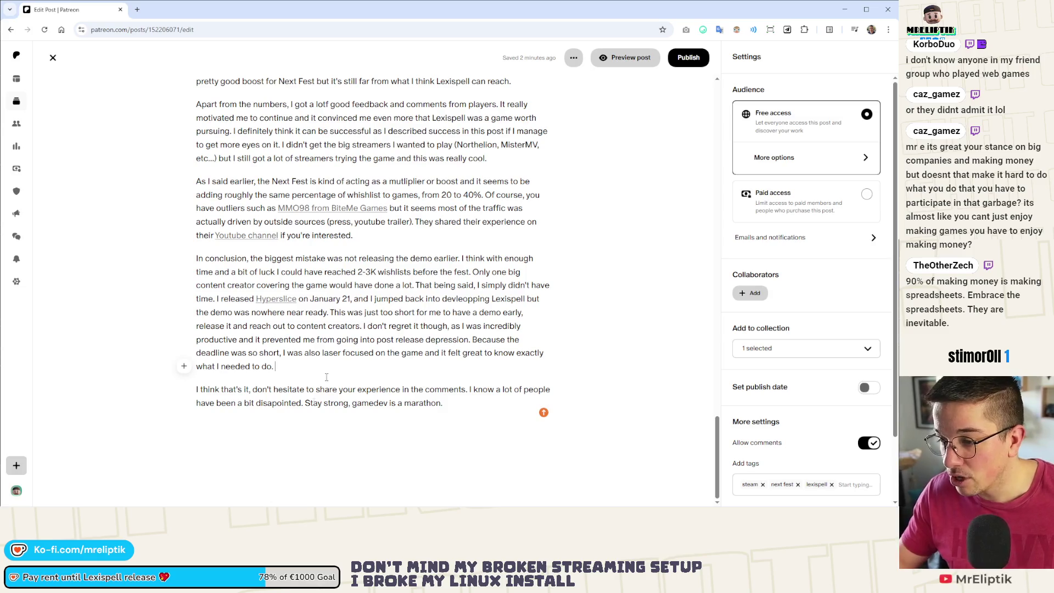
Correct 'lotf' to 'lot of', then open the Patreon home page in a new tab.
{"action": "left_click", "coordinate": [290, 362]}
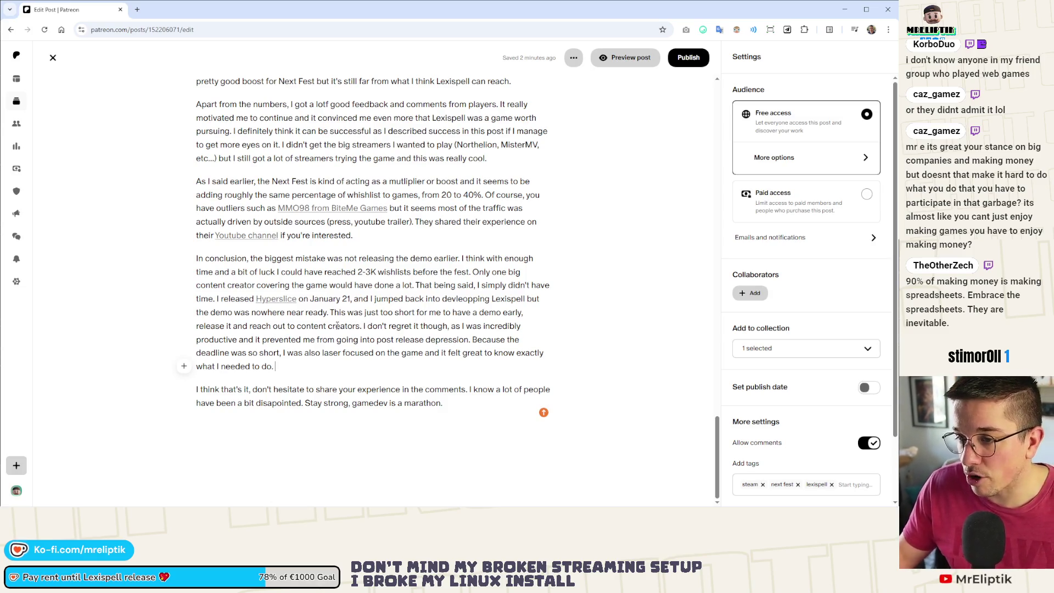
{"action": "scroll", "coordinate": [384, 367], "scroll_direction": "up", "scroll_amount": 5}
{"action": "scroll", "coordinate": [317, 256], "scroll_direction": "down", "scroll_amount": 4}
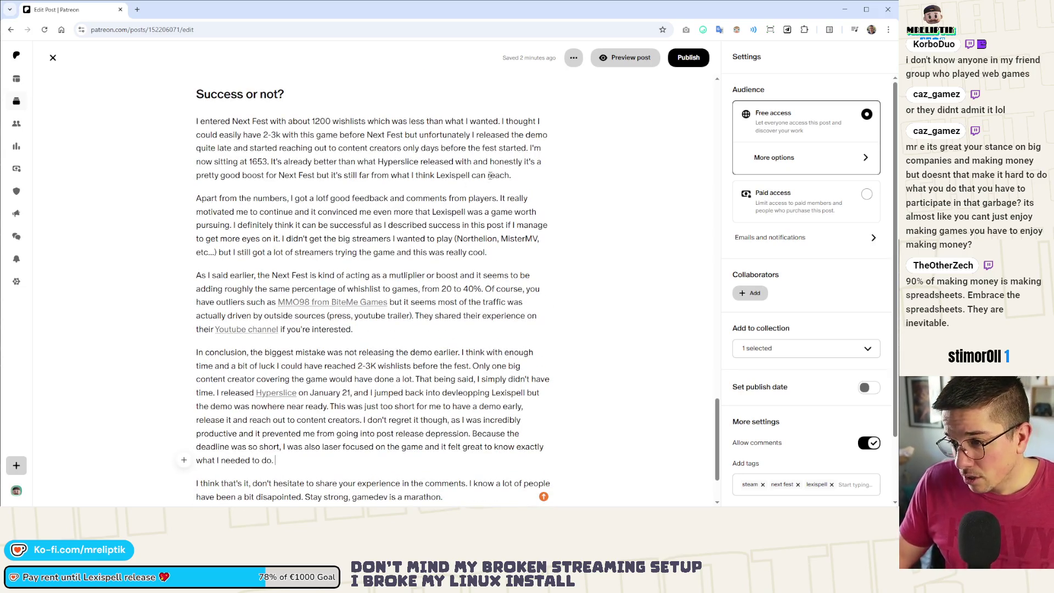
{"action": "left_click", "coordinate": [328, 197]}
{"action": "type", "text": "o"}
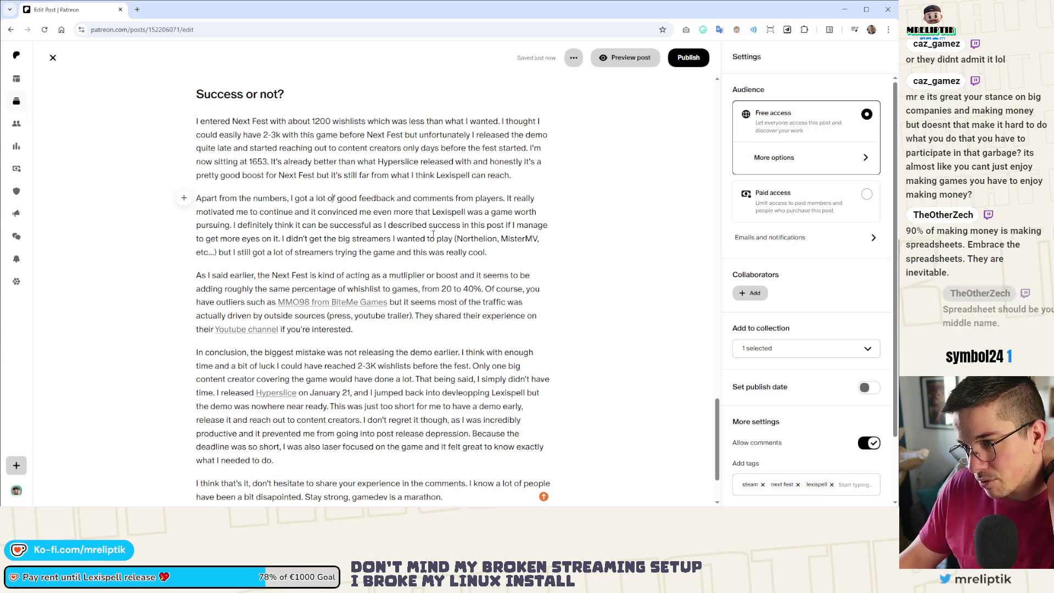
{"action": "middle_click", "coordinate": [16, 55]}
{"action": "left_click", "coordinate": [160, 10]}
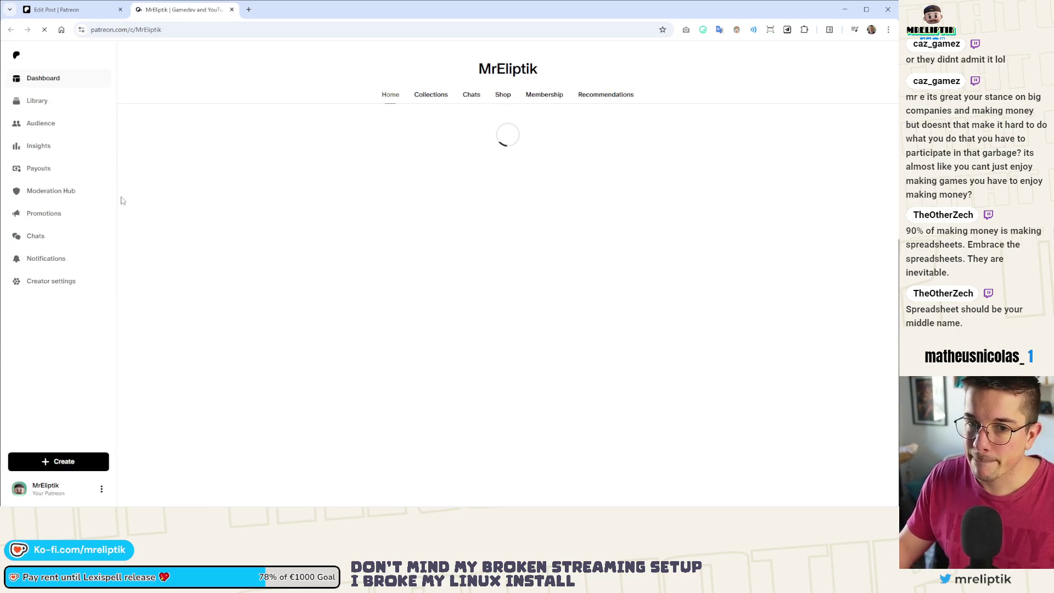
Pin the 'Cool internet stuff I saw in February' post to the top of the creator profile.
{"action": "scroll", "coordinate": [275, 257], "scroll_direction": "down", "scroll_amount": 1}
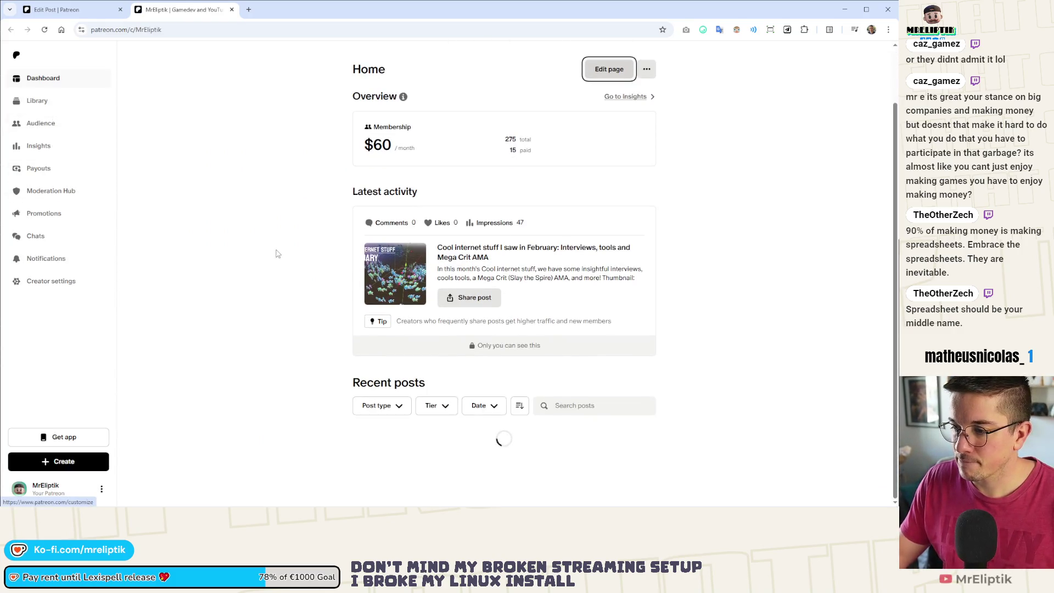
{"action": "scroll", "coordinate": [278, 309], "scroll_direction": "down", "scroll_amount": 14}
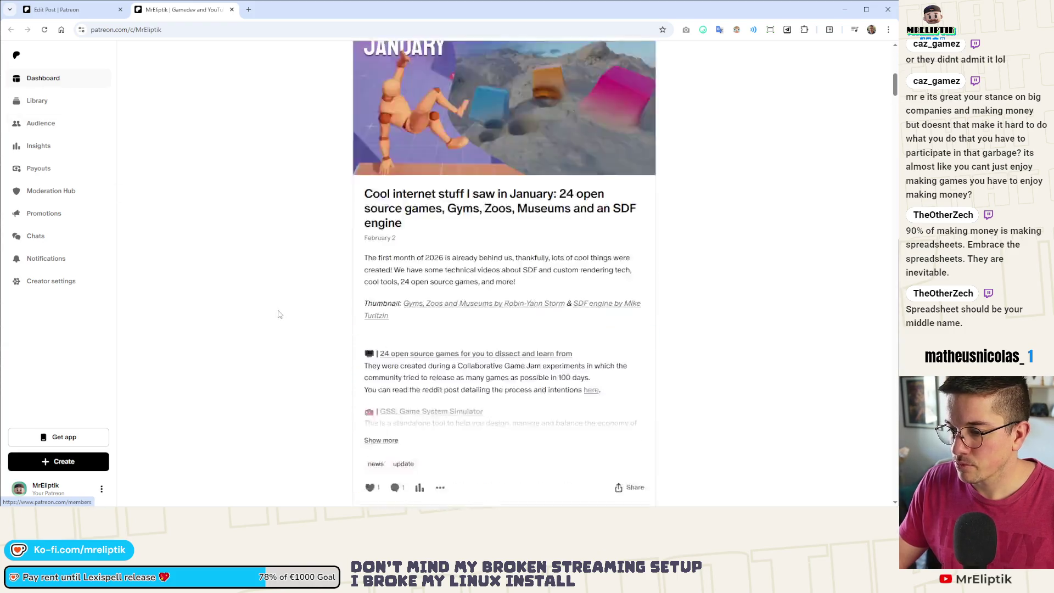
{"action": "scroll", "coordinate": [346, 321], "scroll_direction": "up", "scroll_amount": 5}
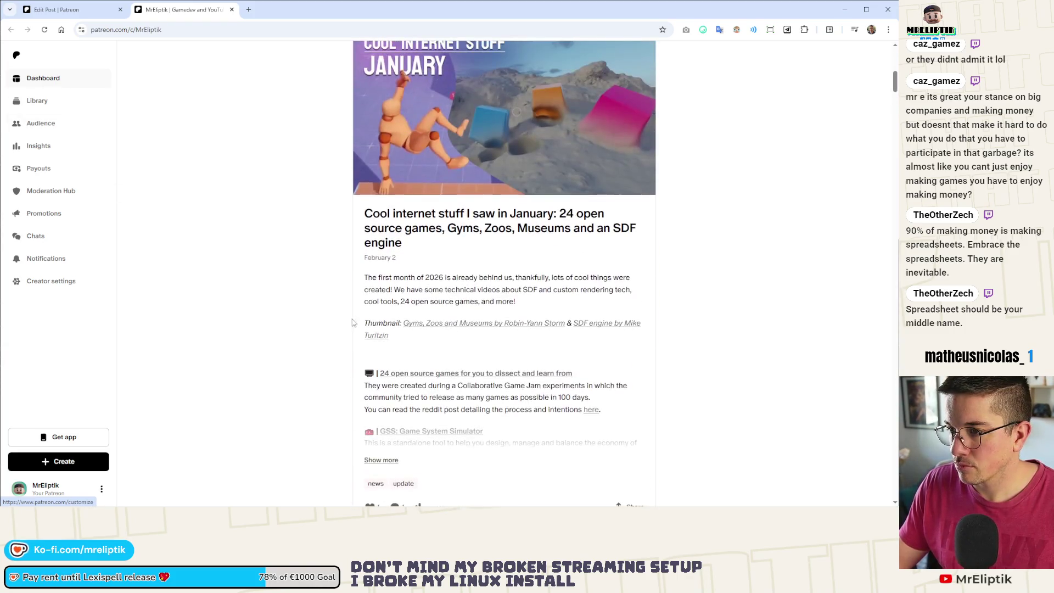
{"action": "scroll", "coordinate": [363, 315], "scroll_direction": "down", "scroll_amount": 5}
{"action": "scroll", "coordinate": [363, 315], "scroll_direction": "down", "scroll_amount": 7}
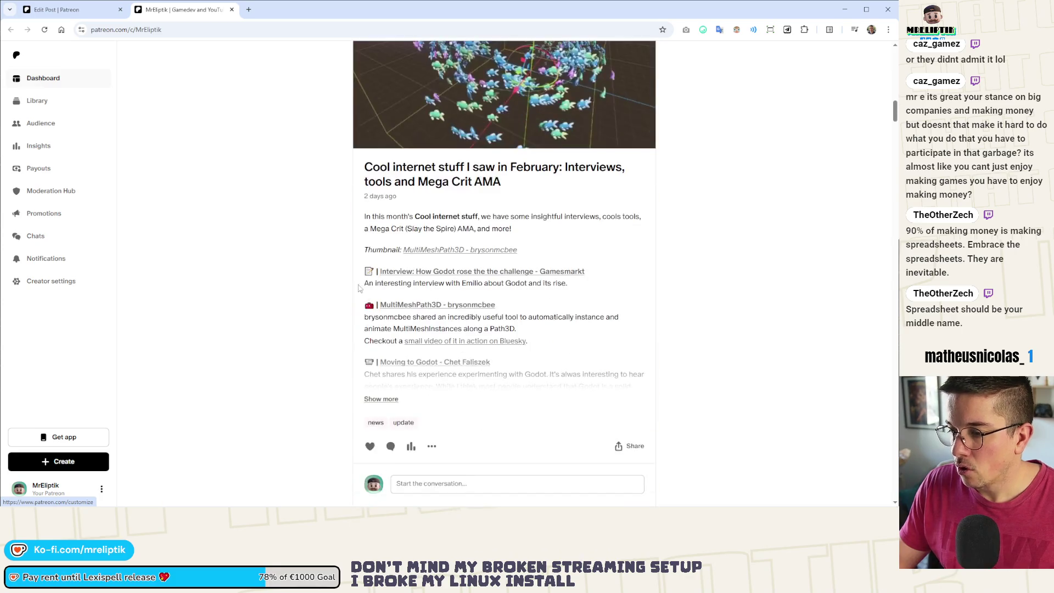
{"action": "left_click", "coordinate": [432, 447]}
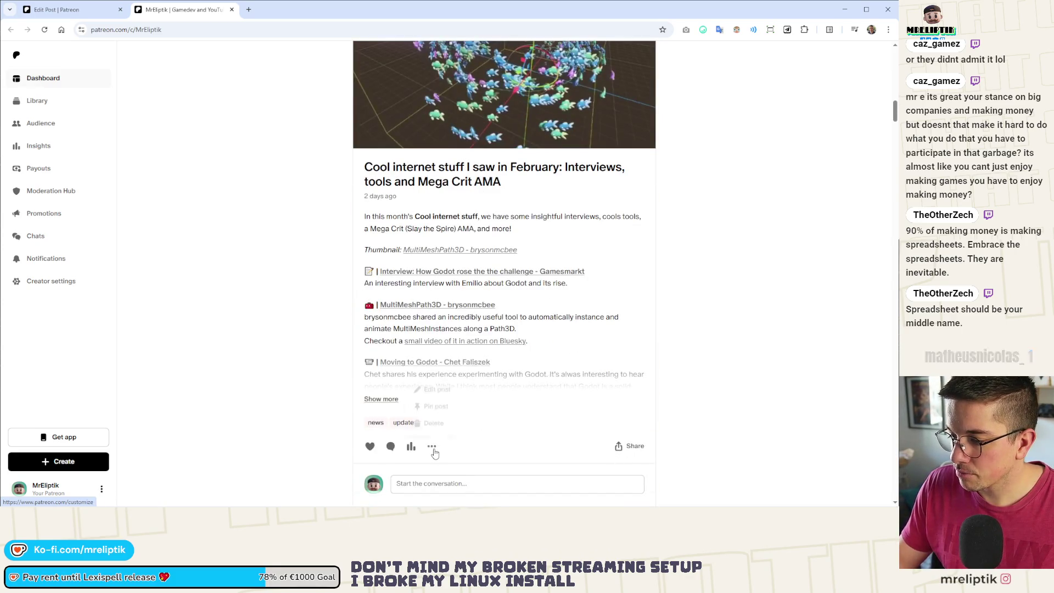
{"action": "left_click", "coordinate": [431, 410]}
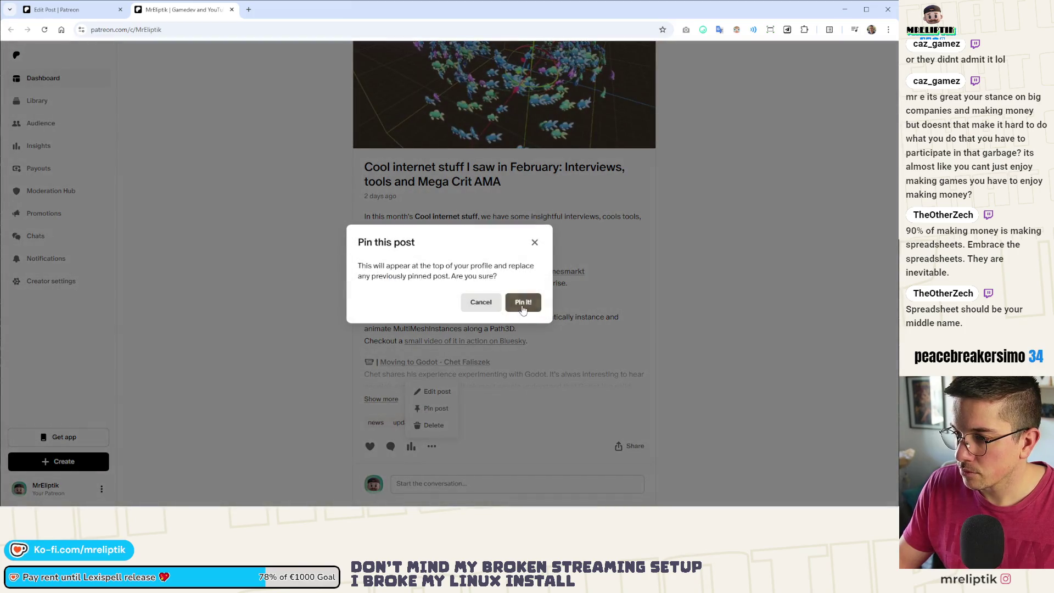
{"action": "left_click", "coordinate": [523, 303]}
{"action": "scroll", "coordinate": [315, 366], "scroll_direction": "down", "scroll_amount": 10}
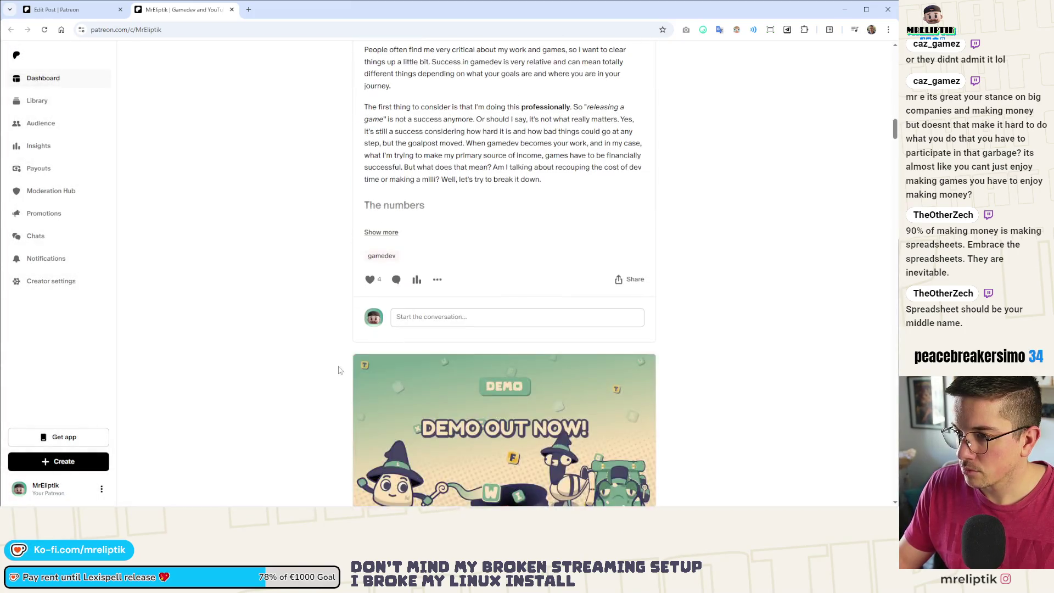
Copy the post link of the 'What is a successful game?' post.
{"action": "scroll", "coordinate": [384, 308], "scroll_direction": "up", "scroll_amount": 4}
{"action": "left_click", "coordinate": [442, 254]}
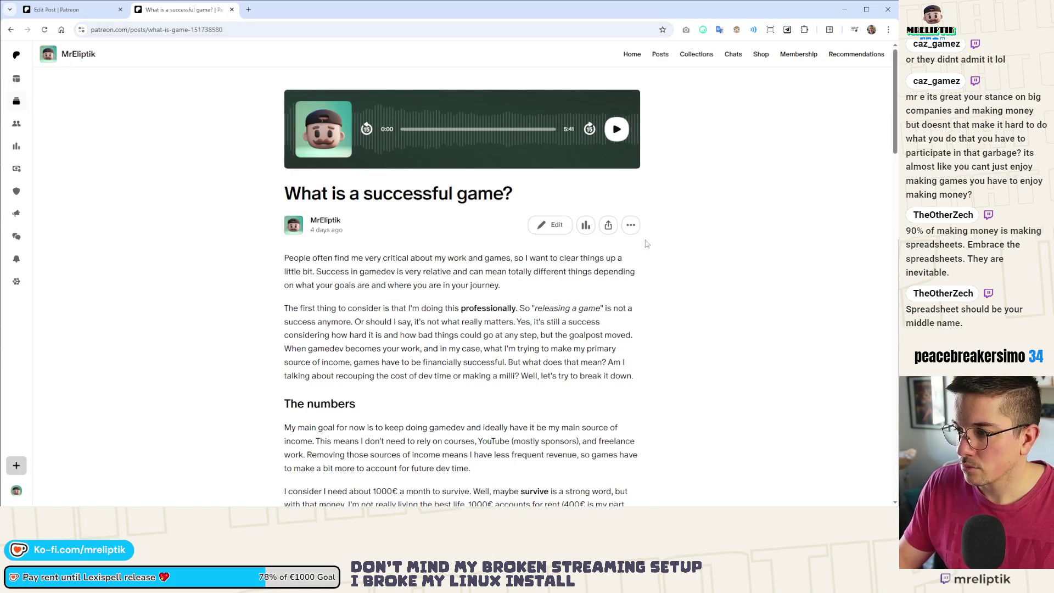
{"action": "left_click", "coordinate": [608, 225]}
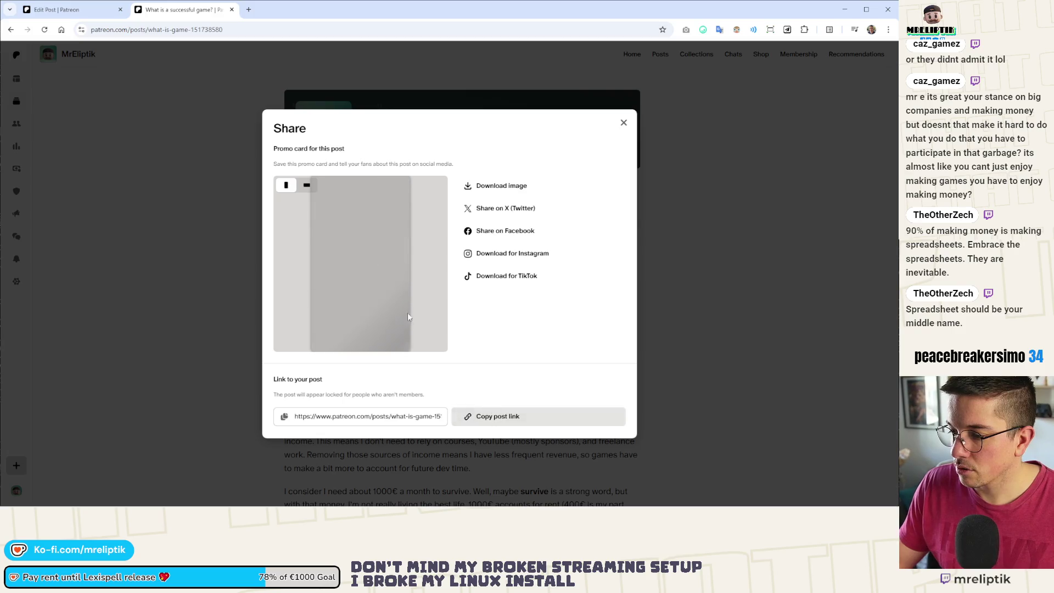
{"action": "left_click", "coordinate": [464, 416]}
{"action": "key", "text": "ctrl+Tab"}
Replace 'successful' with 'a success', linking 'success' to the copied post.
{"action": "scroll", "coordinate": [403, 307], "scroll_direction": "down", "scroll_amount": 2}
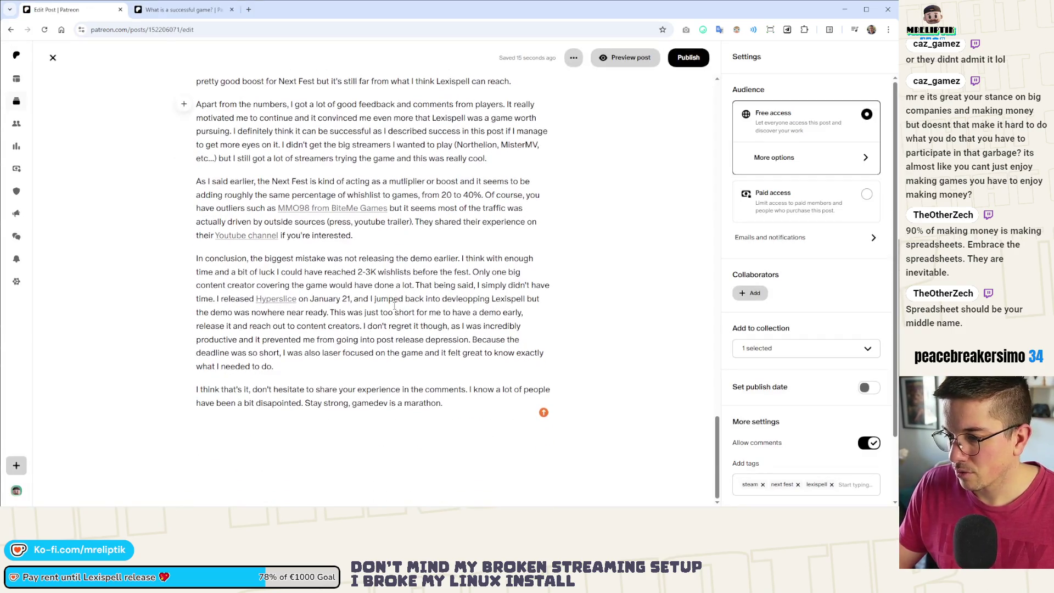
{"action": "scroll", "coordinate": [398, 310], "scroll_direction": "up", "scroll_amount": 2}
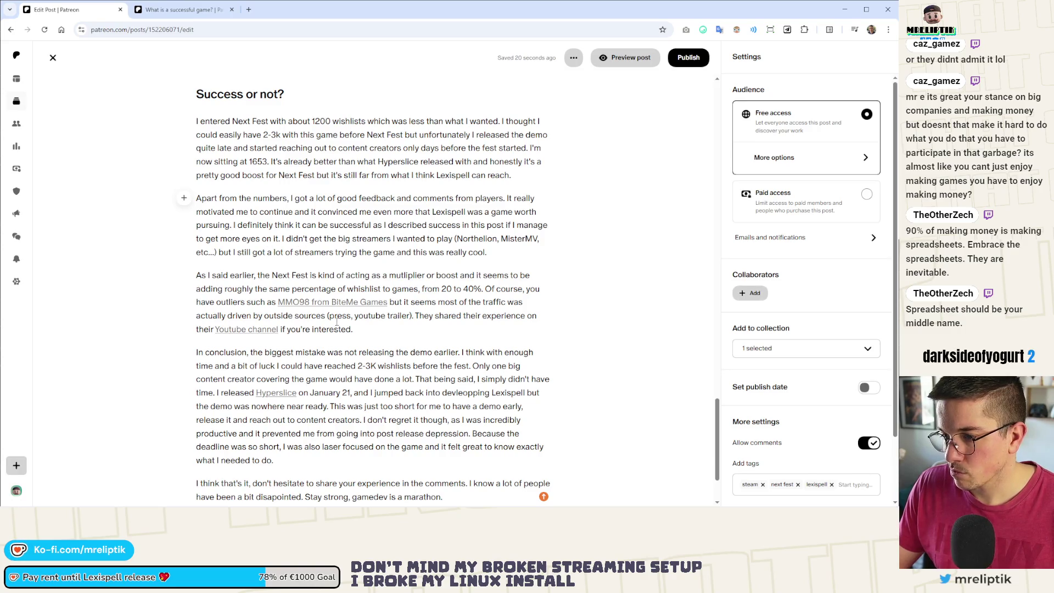
{"action": "double_click", "coordinate": [361, 226]}
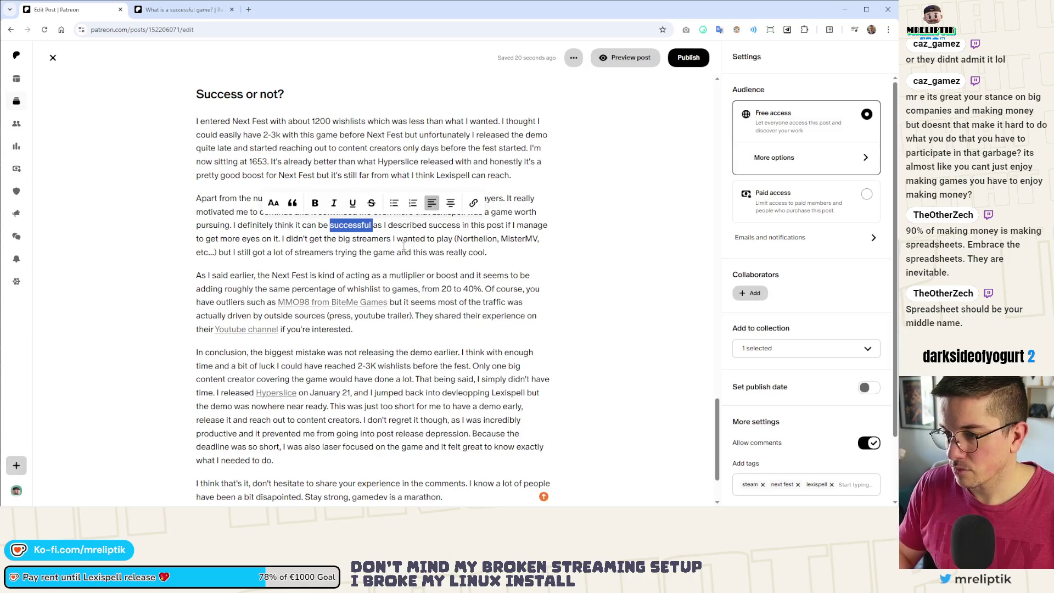
{"action": "key", "text": "BackSpace"}
{"action": "type", "text": "a success"}
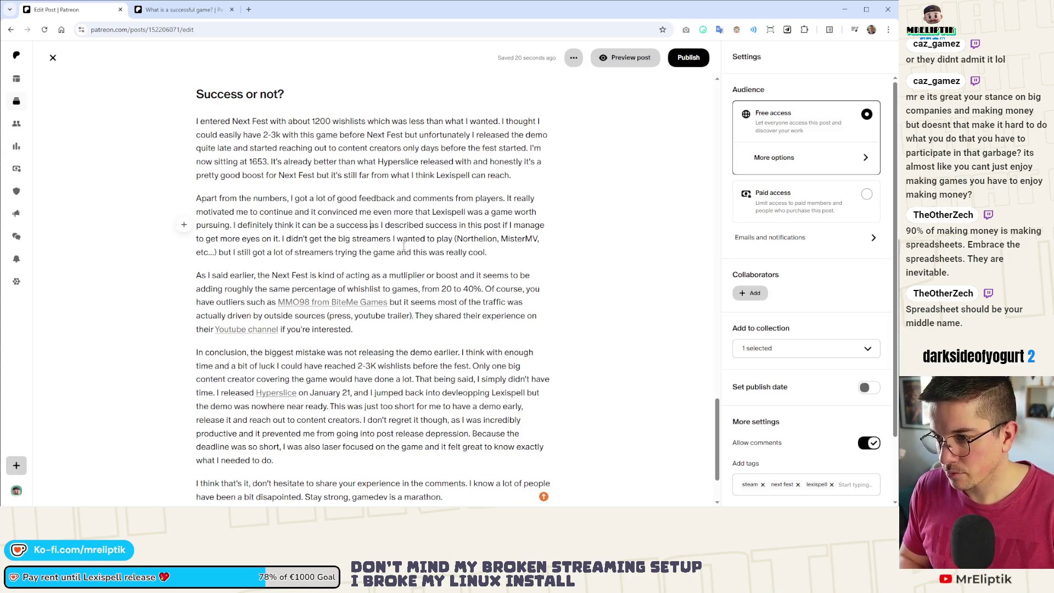
{"action": "key", "text": "ctrl+shift+Right"}
{"action": "key", "text": "shift+Left"}
{"action": "key", "text": "ctrl+v"}
Add '(as I described here)' after 'success', with 'here' linked to the same post.
{"action": "type", "text": "("}
{"action": "key", "text": "ctrl+Right"}
{"action": "key", "text": "ctrl+Right"}
{"action": "key", "text": "ctrl+Right"}
{"action": "key", "text": "ctrl+shift+Right"}
{"action": "key", "text": "BackSpace"}
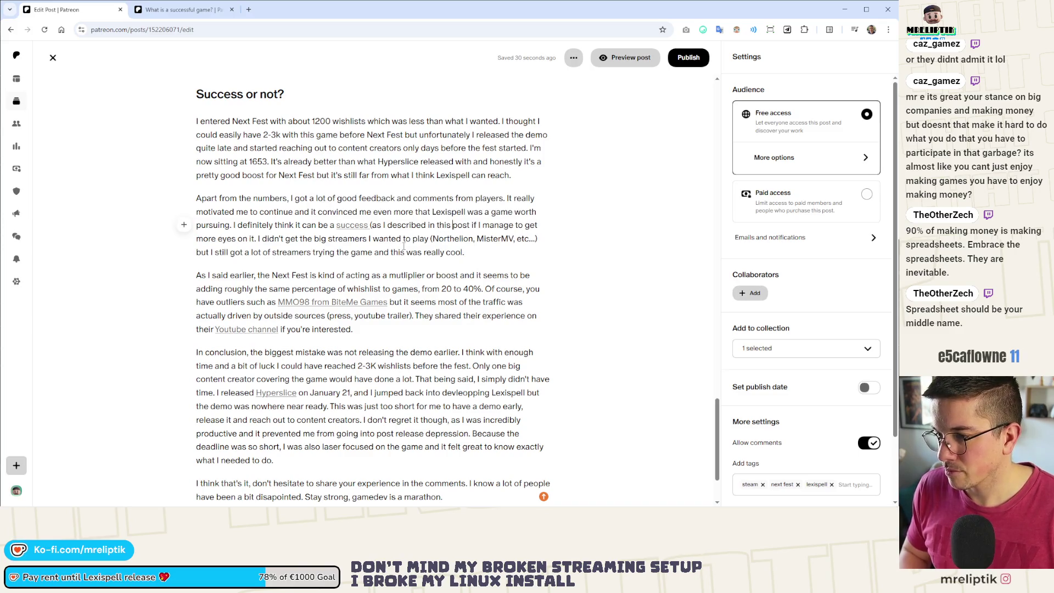
{"action": "type", "text": ")"}
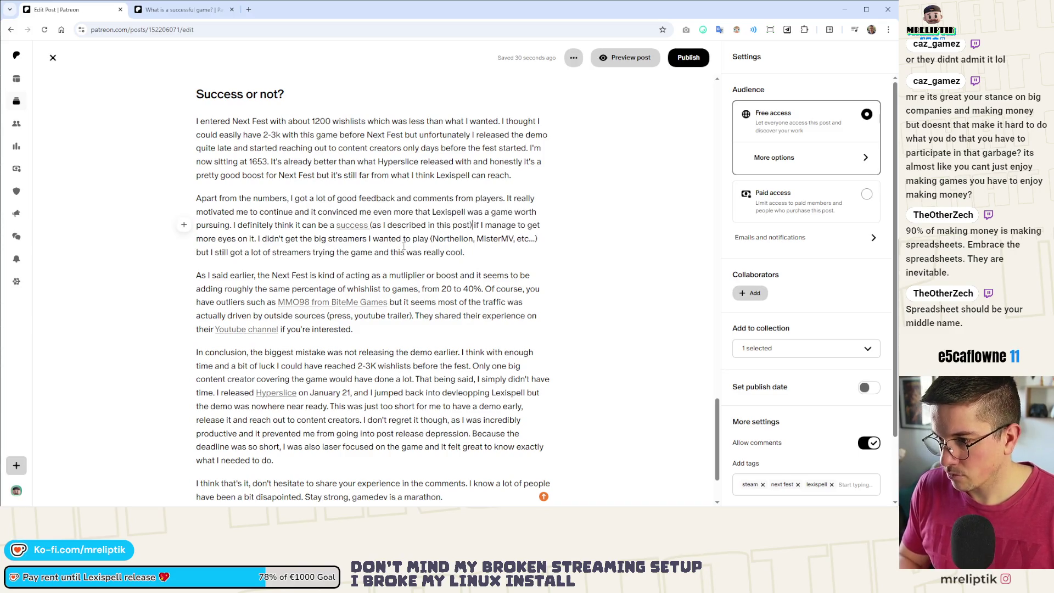
{"action": "key", "text": "Left"}
{"action": "key", "text": "ctrl+shift+Left"}
{"action": "key", "text": "ctrl+shift+Left"}
{"action": "key", "text": "ctrl+shift+Left"}
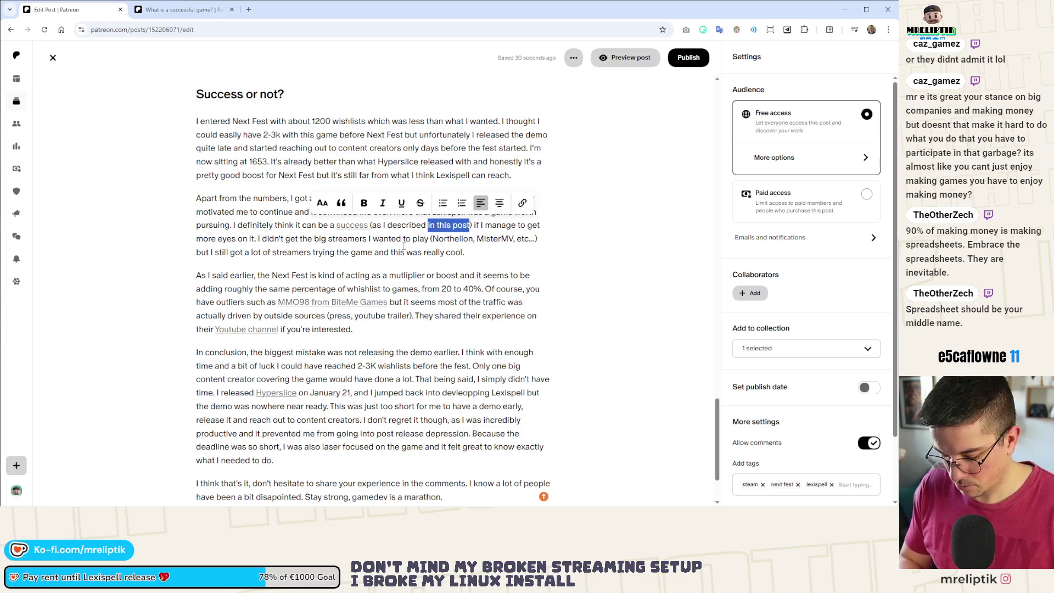
{"action": "type", "text": "here"}
{"action": "key", "text": "ctrl+shift+Left"}
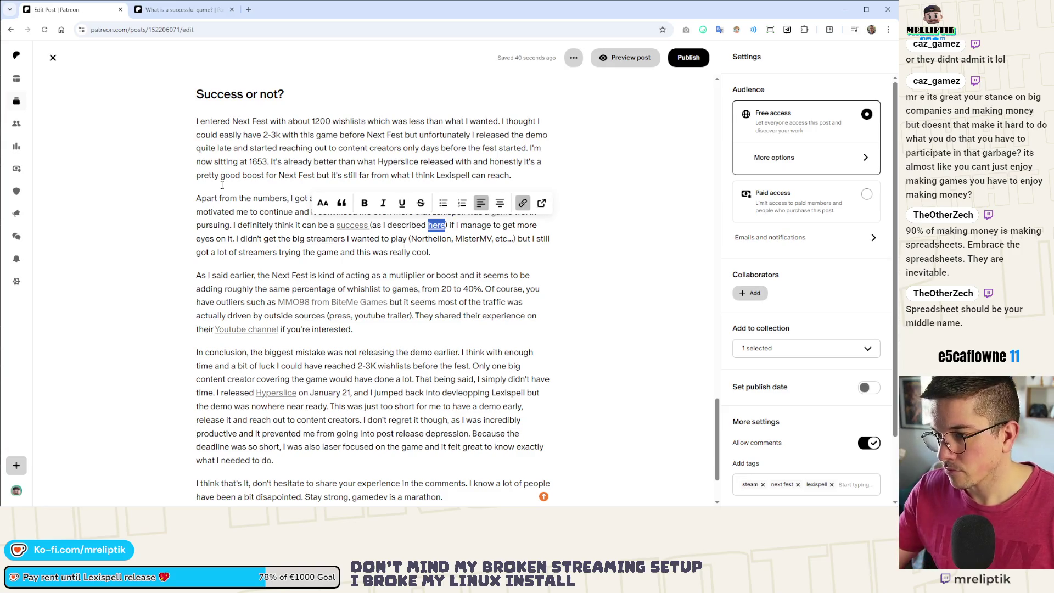
Add a comma after 'here)' and delete 'to play' after 'wanted' in the streamers line.
{"action": "double_click", "coordinate": [453, 239]}
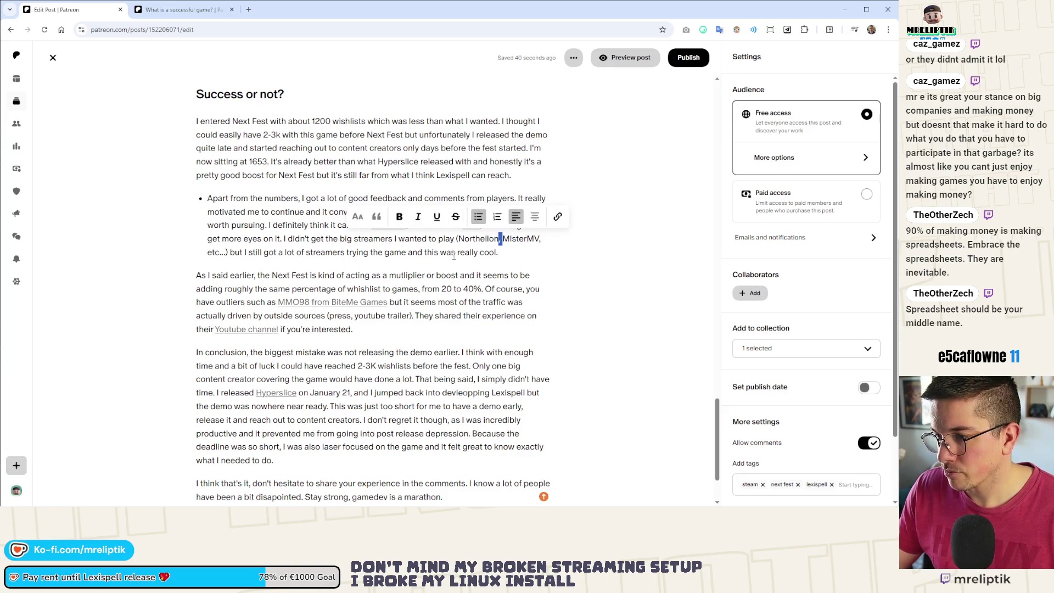
{"action": "left_click", "coordinate": [457, 259]}
{"action": "key", "text": "Up"}
{"action": "key", "text": "Up"}
{"action": "key", "text": "Up"}
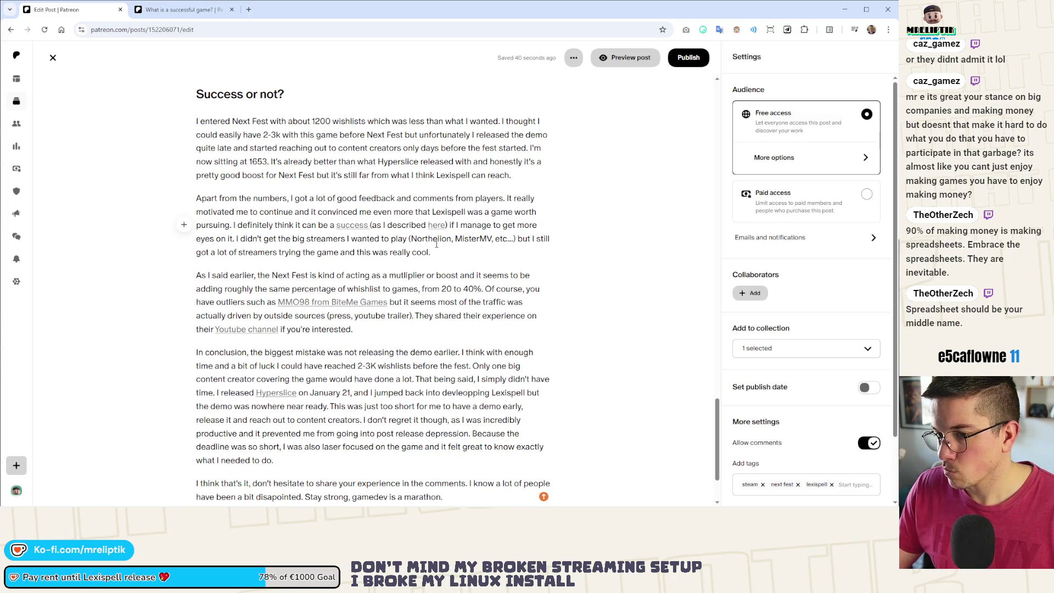
{"action": "type", "text": ","}
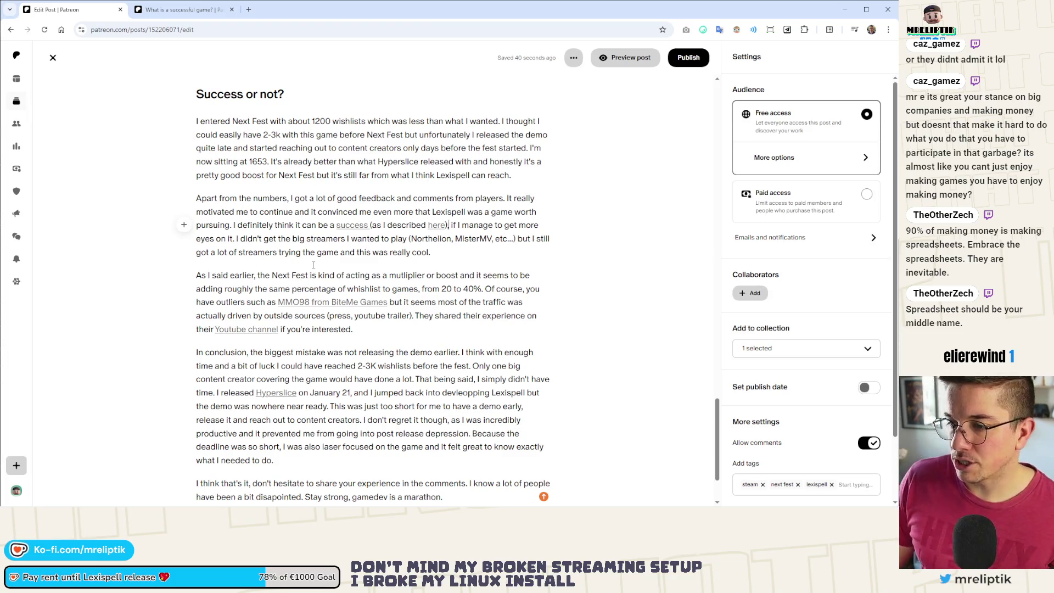
{"action": "double_click", "coordinate": [343, 237]}
{"action": "left_click", "coordinate": [360, 247]}
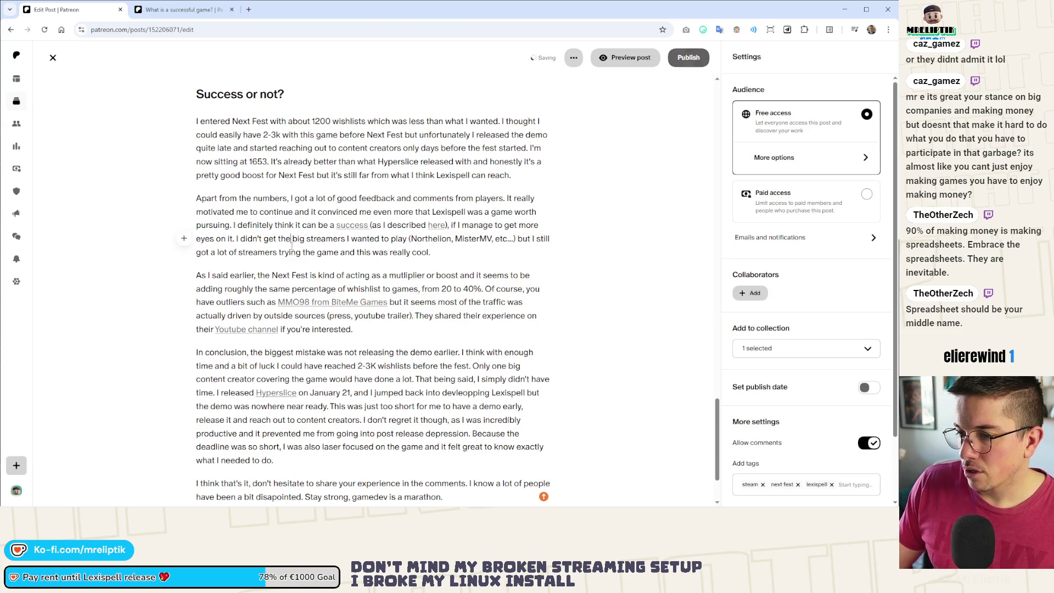
{"action": "double_click", "coordinate": [366, 239]}
{"action": "double_click", "coordinate": [399, 240]}
{"action": "key", "text": "BackSpace"}
{"action": "key", "text": "BackSpace"}
{"action": "key", "text": "BackSpace"}
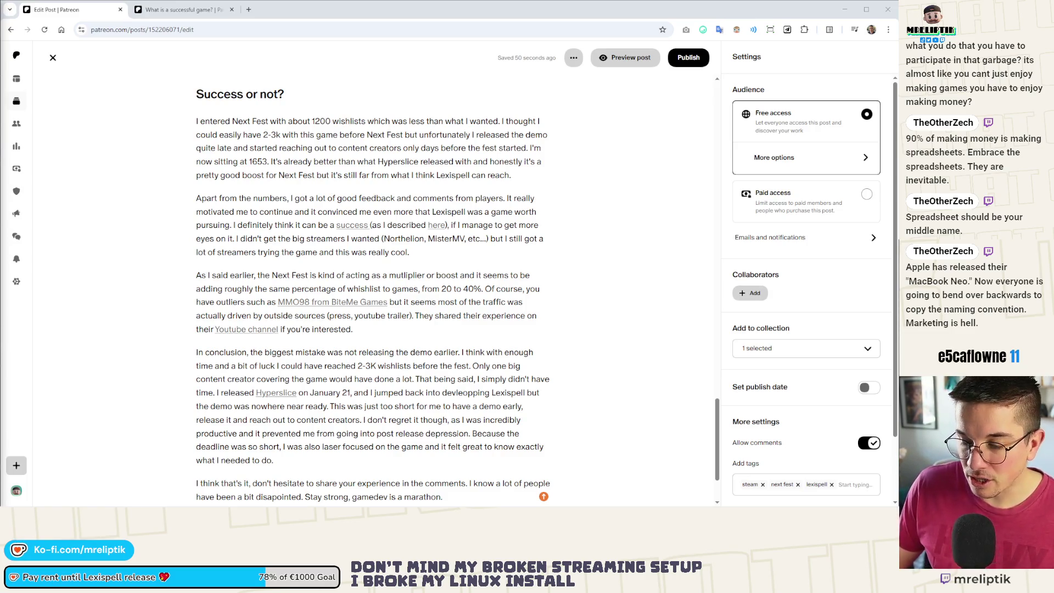
{"action": "left_click", "coordinate": [415, 253]}
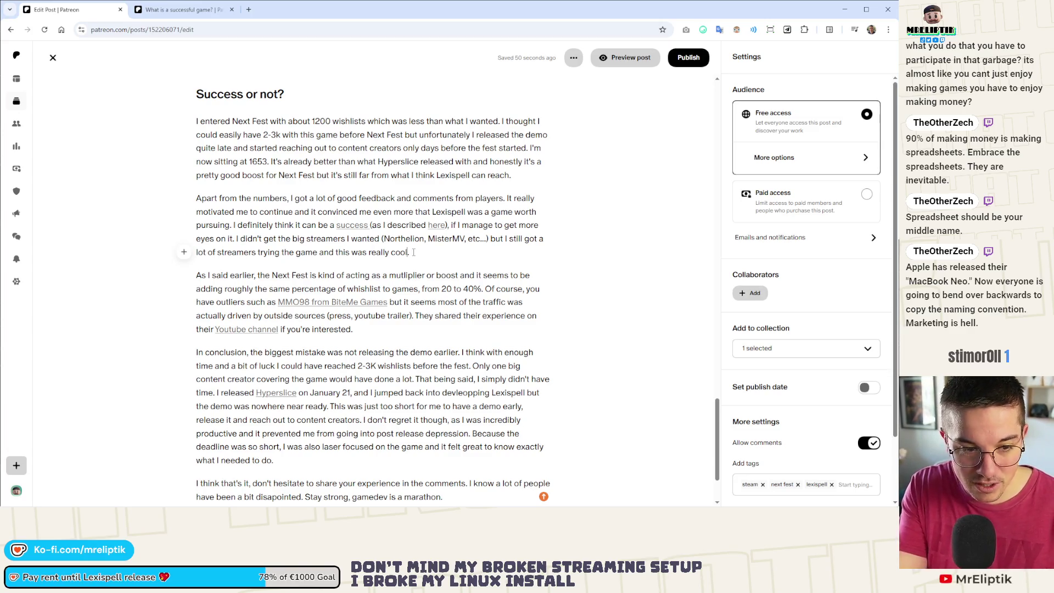
Remove the stray trailing character after 'really cool' in the second paragraph.
{"action": "key", "text": "BackSpace"}
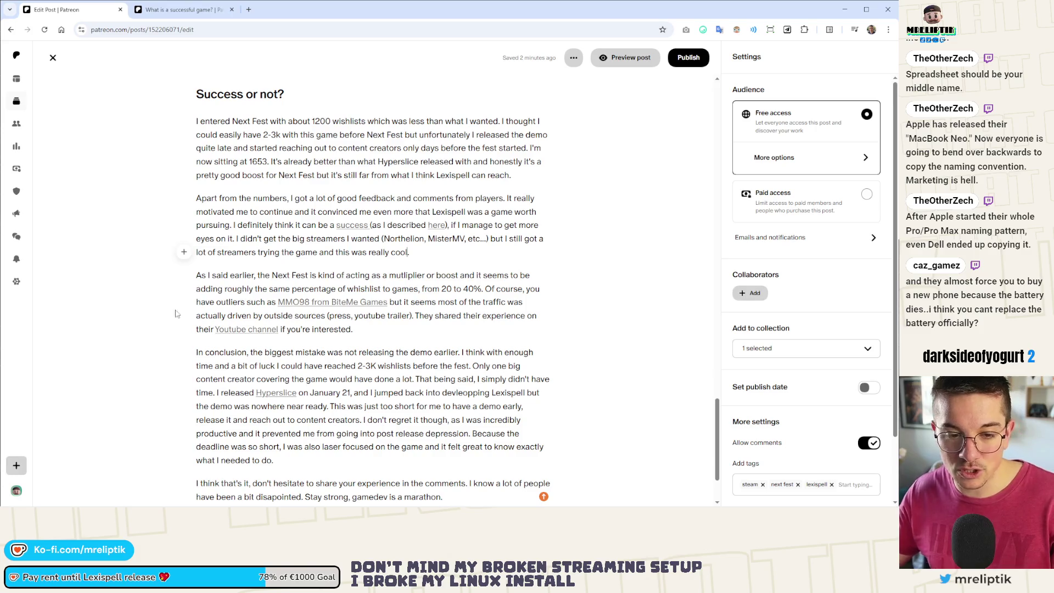
{"action": "left_click", "coordinate": [405, 340]}
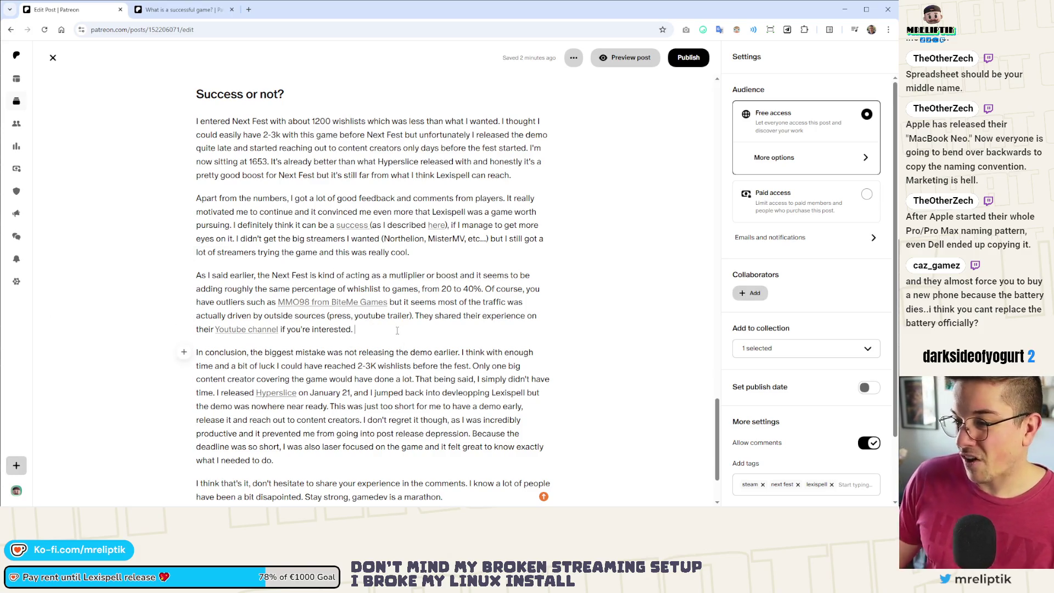
{"action": "left_click", "coordinate": [398, 331]}
{"action": "scroll", "coordinate": [318, 294], "scroll_direction": "down", "scroll_amount": 3}
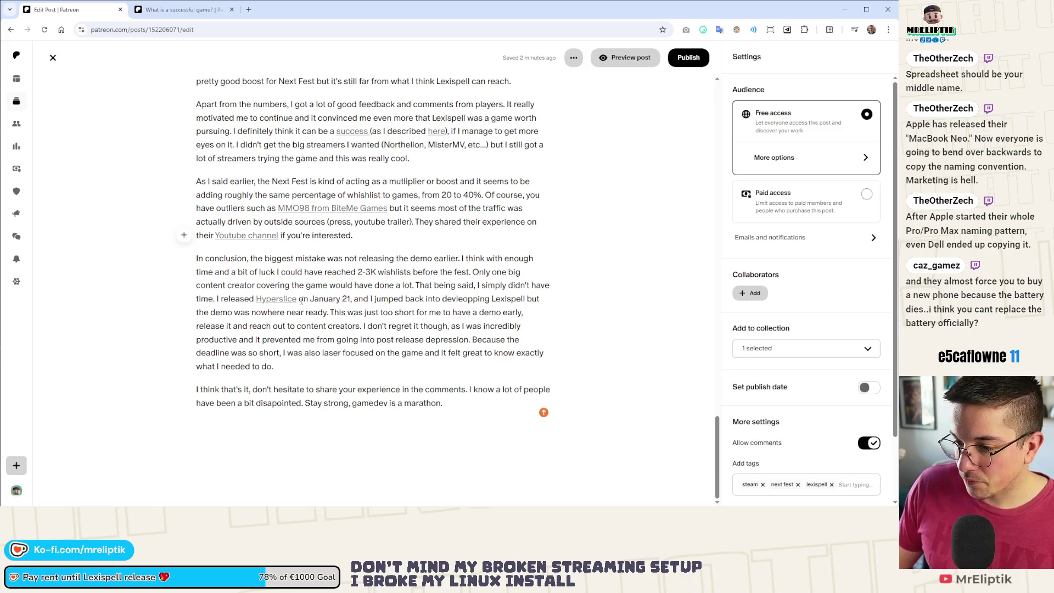
{"action": "left_click", "coordinate": [327, 404]}
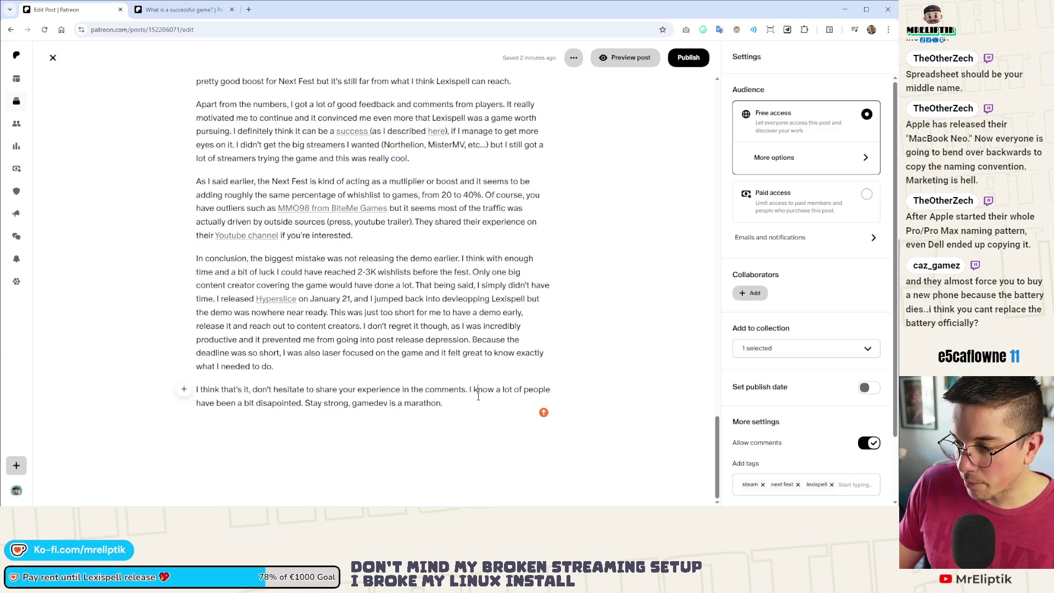
{"action": "left_click", "coordinate": [465, 407]}
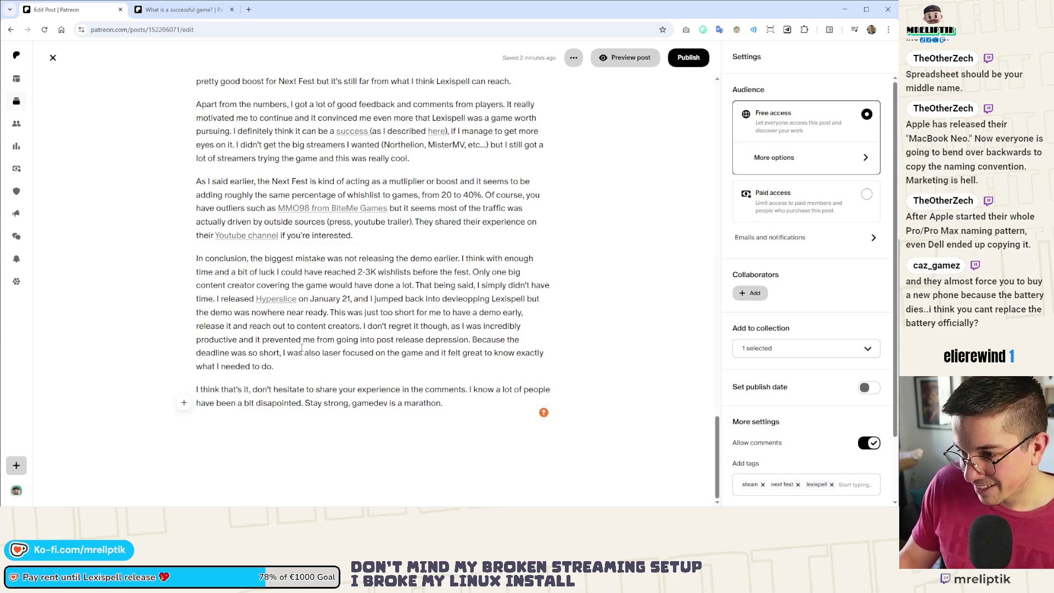
{"action": "scroll", "coordinate": [301, 347], "scroll_direction": "up", "scroll_amount": 2}
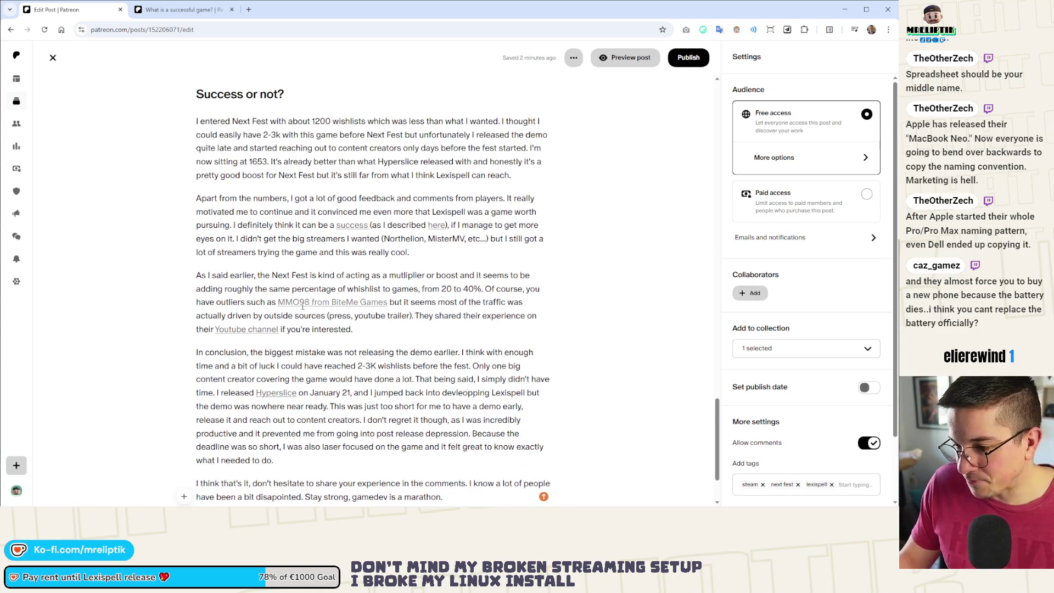
{"action": "scroll", "coordinate": [316, 336], "scroll_direction": "down", "scroll_amount": 2}
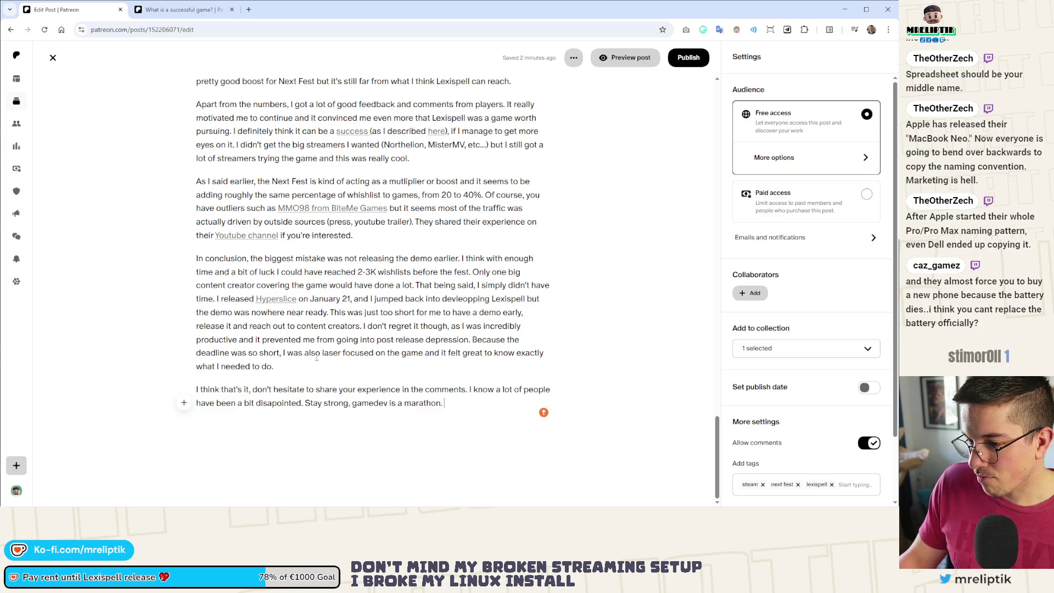
{"action": "scroll", "coordinate": [304, 373], "scroll_direction": "up", "scroll_amount": 1}
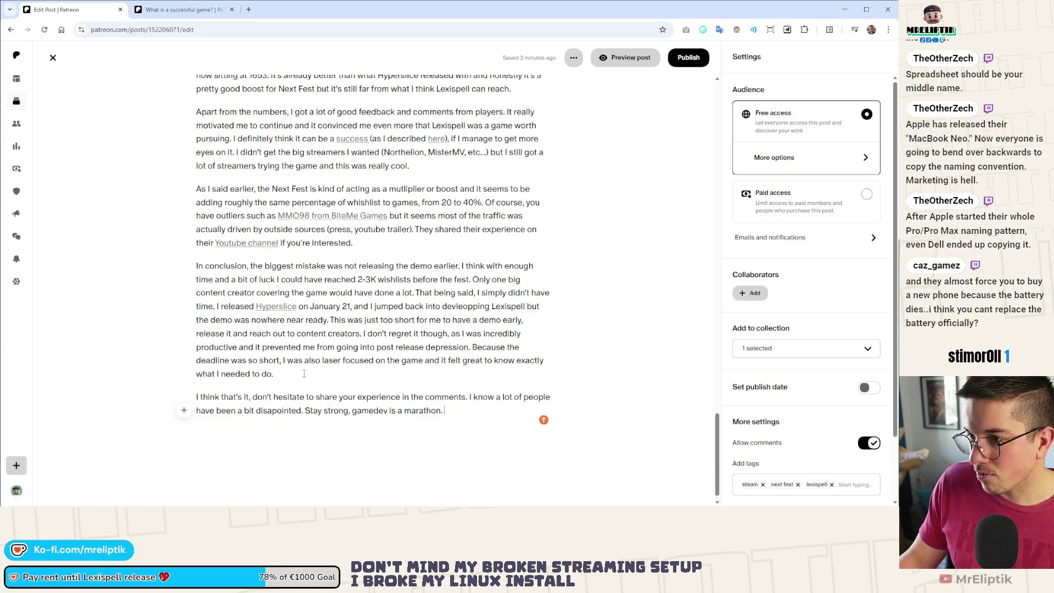
{"action": "scroll", "coordinate": [304, 374], "scroll_direction": "up", "scroll_amount": 3}
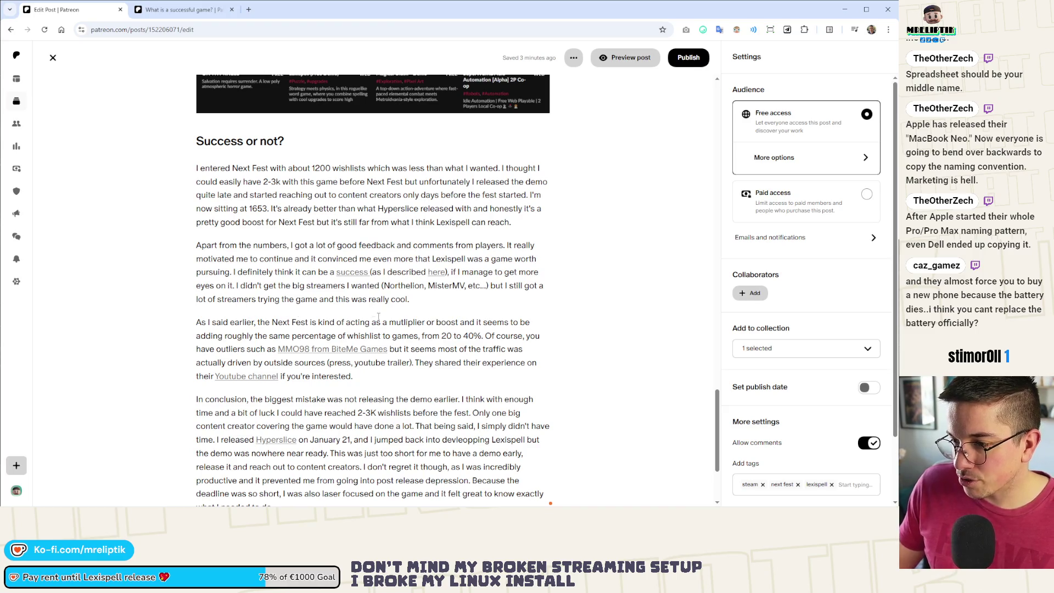
{"action": "left_click", "coordinate": [418, 308]}
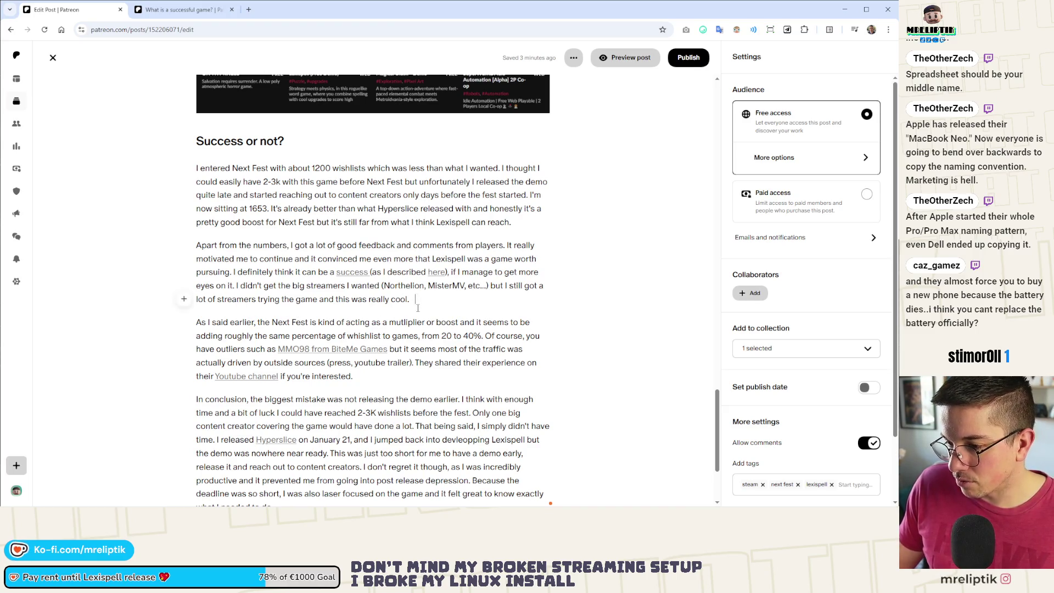
Finish the streamers paragraph: 'Fortunately, I can still try to reach out for release... good bump at that point.'.
{"action": "scroll", "coordinate": [337, 326], "scroll_direction": "down", "scroll_amount": 3}
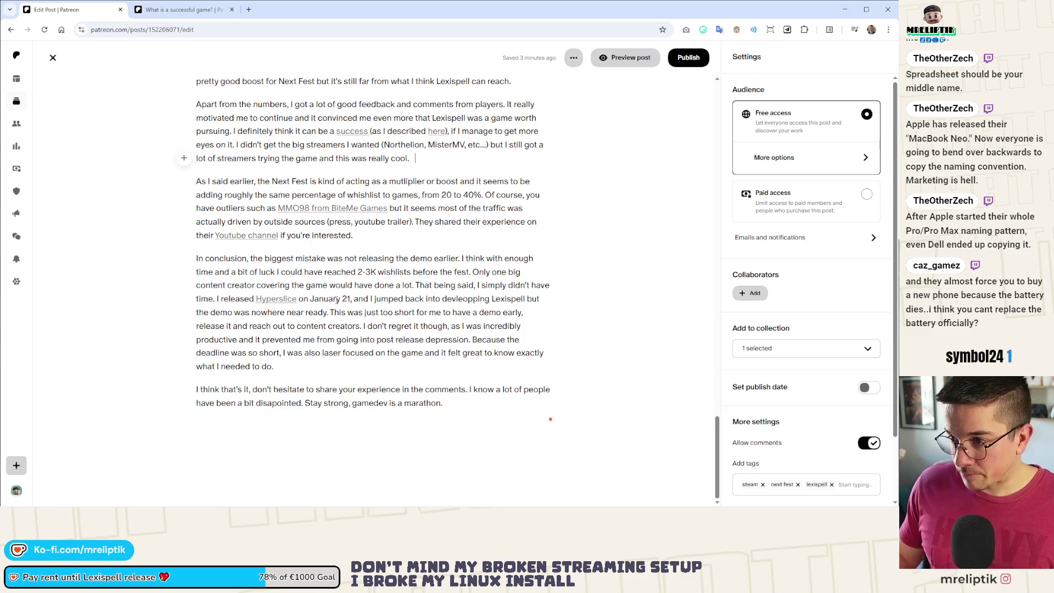
{"action": "key", "text": "BackSpace"}
{"action": "type", "text": "Fortunately, I"}
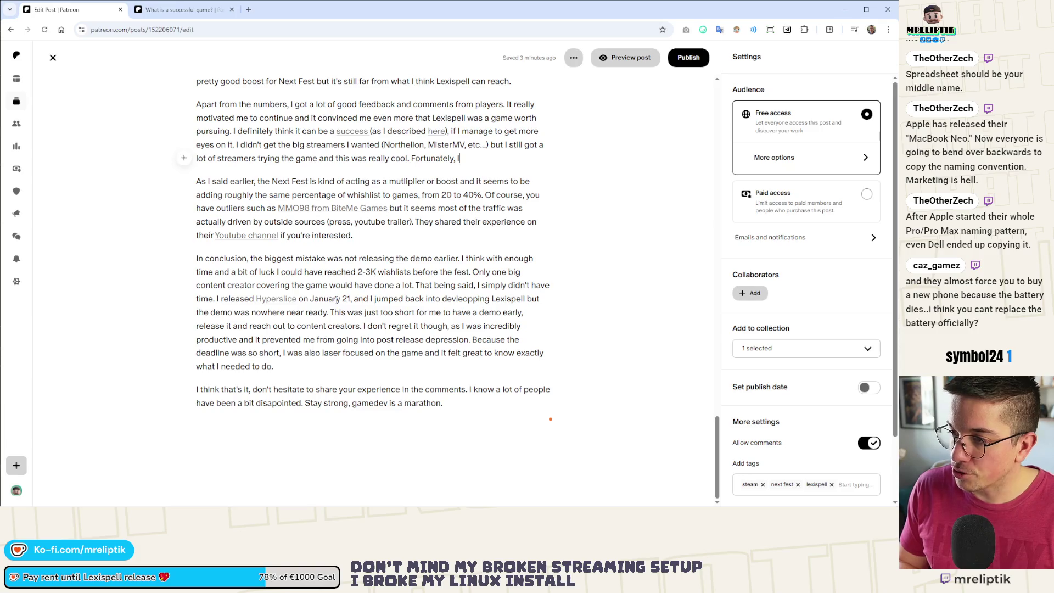
{"action": "type", "text": " can still try to g"}
{"action": "key", "text": "BackSpace"}
{"action": "key", "text": "BackSpace"}
{"action": "key", "text": "BackSpace"}
{"action": "type", "text": "ill"}
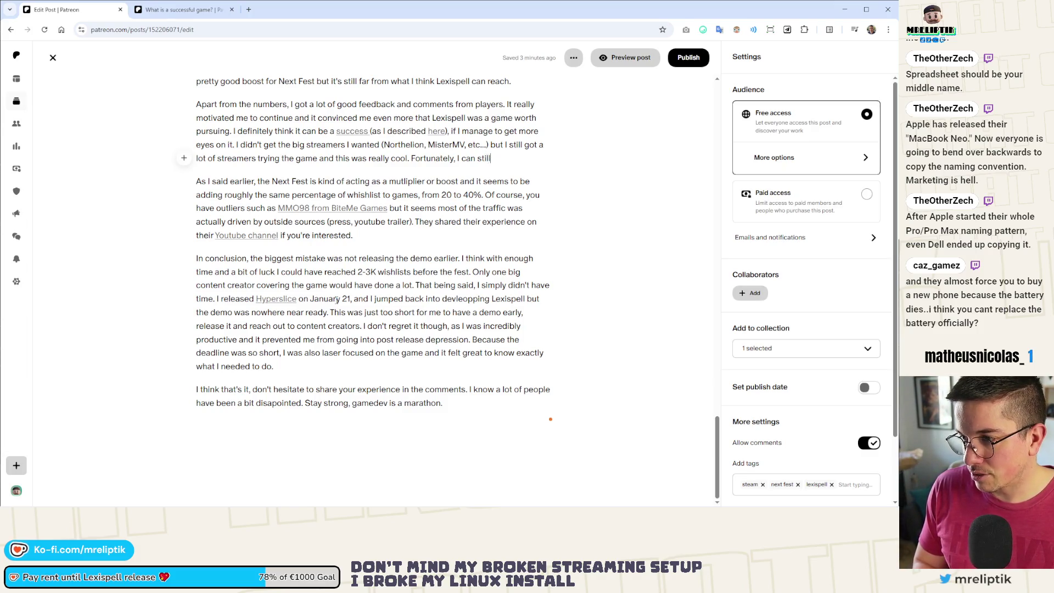
{"action": "type", "text": " try to reach out"}
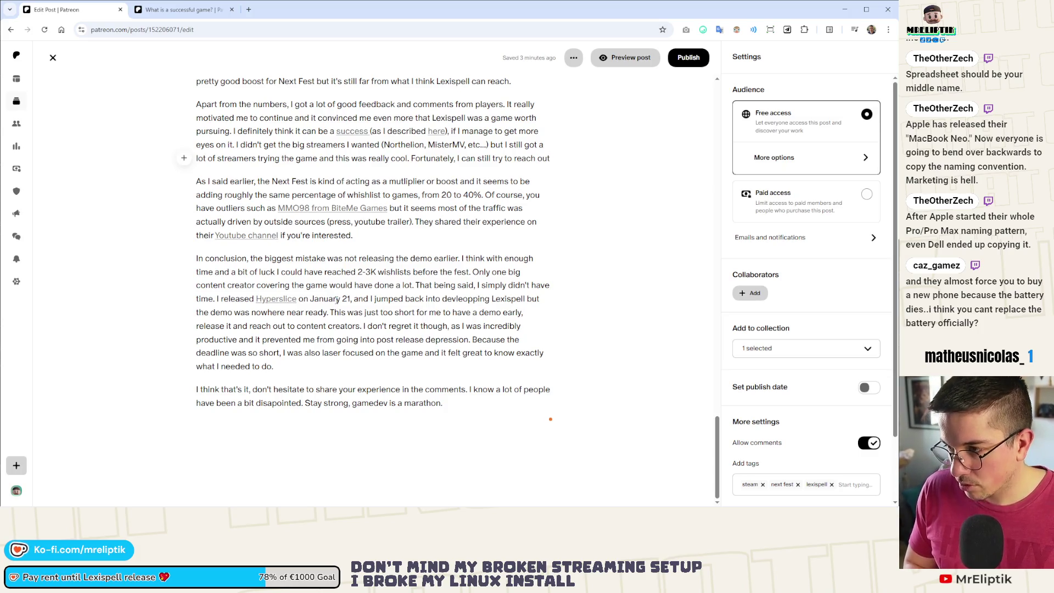
{"action": "type", "text": "for"}
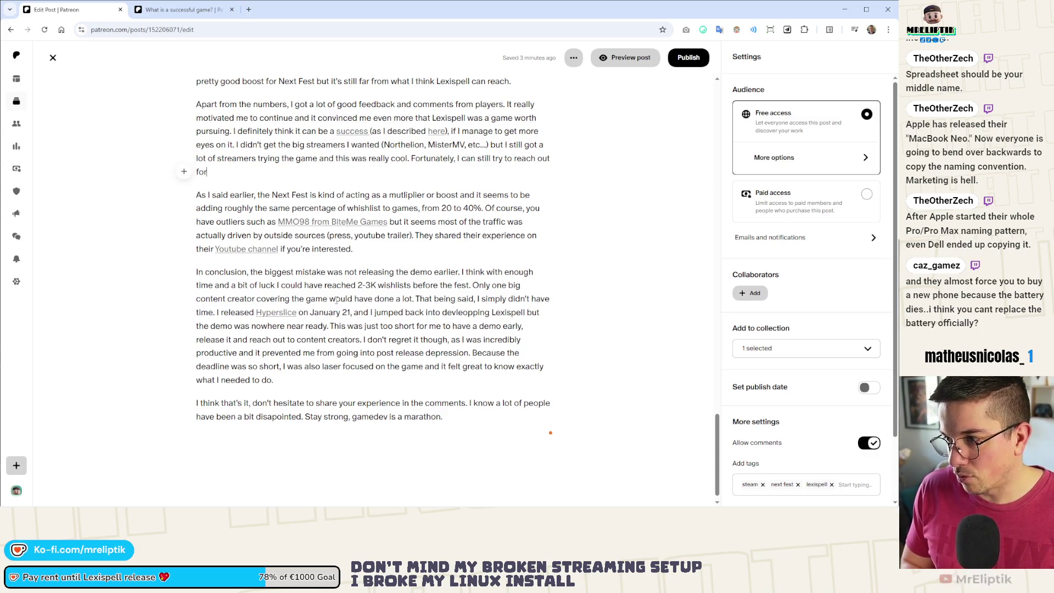
{"action": "type", "text": " release,"}
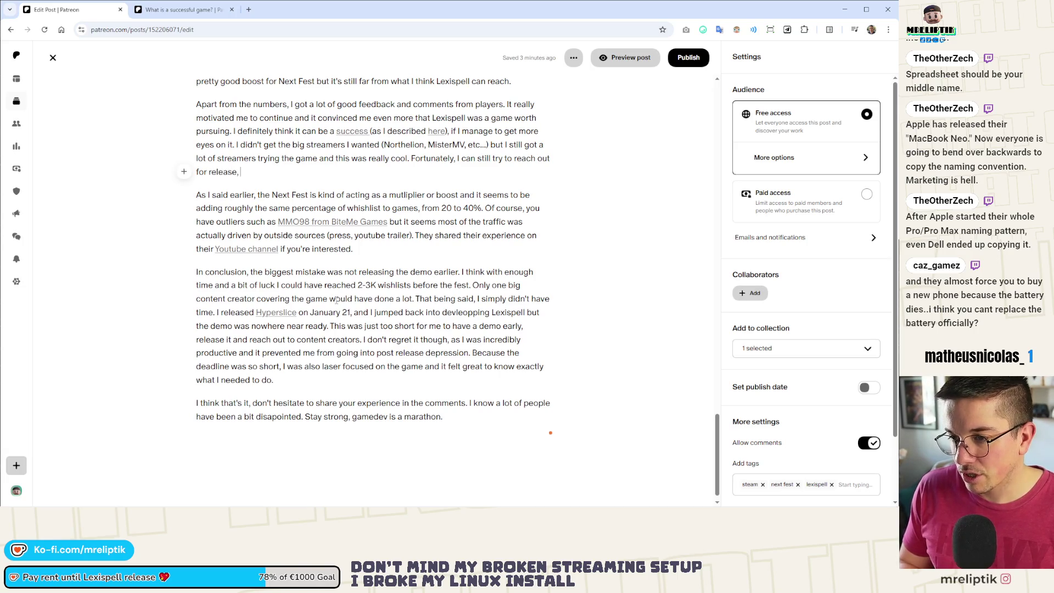
{"action": "type", "text": " so I c"}
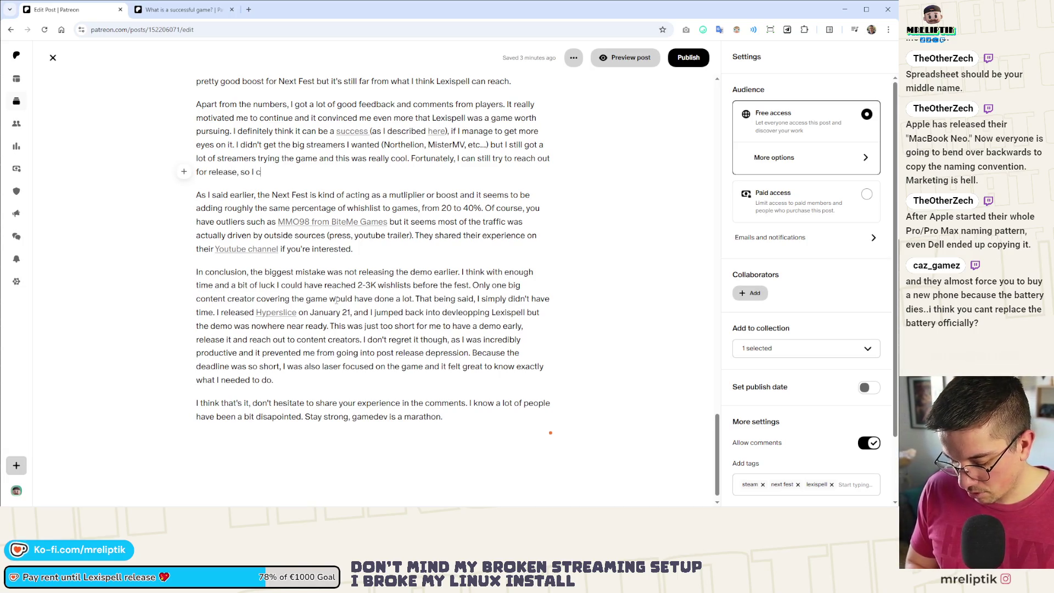
{"action": "type", "text": "ould definitely get a b"}
{"action": "type", "text": "good bump"}
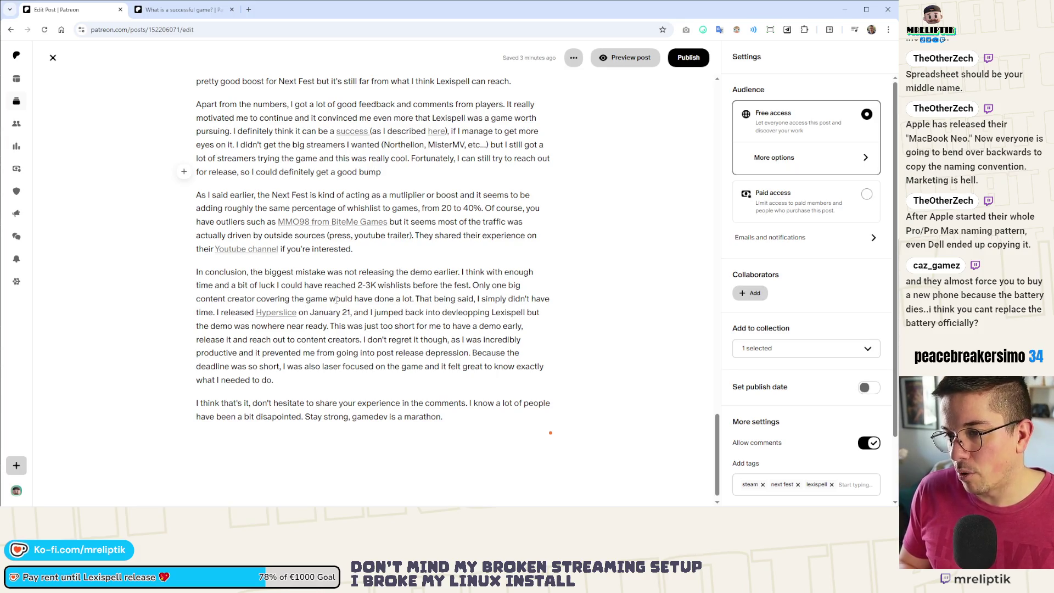
{"action": "type", "text": " at that point."}
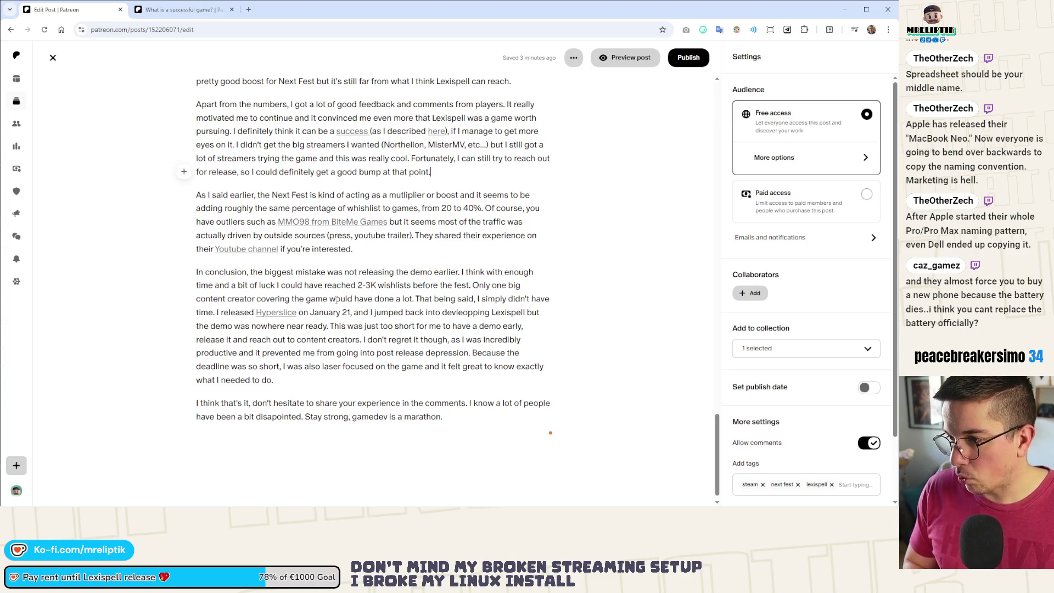
{"action": "scroll", "coordinate": [366, 364], "scroll_direction": "up", "scroll_amount": 15}
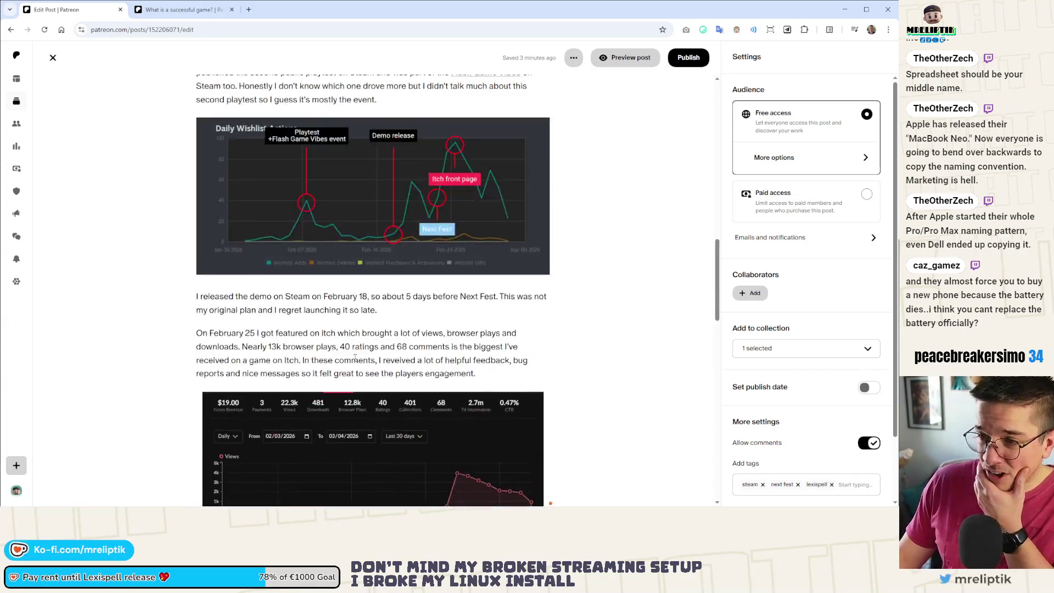
Scroll through the whole Next Fest draft to proofread it.
{"action": "scroll", "coordinate": [356, 352], "scroll_direction": "down", "scroll_amount": 5}
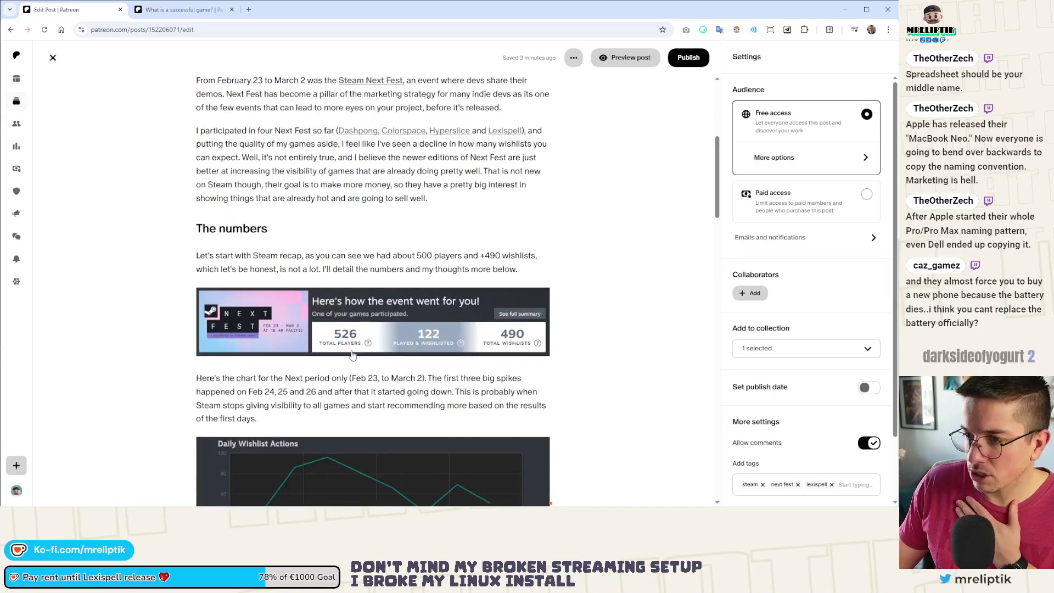
{"action": "scroll", "coordinate": [362, 355], "scroll_direction": "up", "scroll_amount": 3}
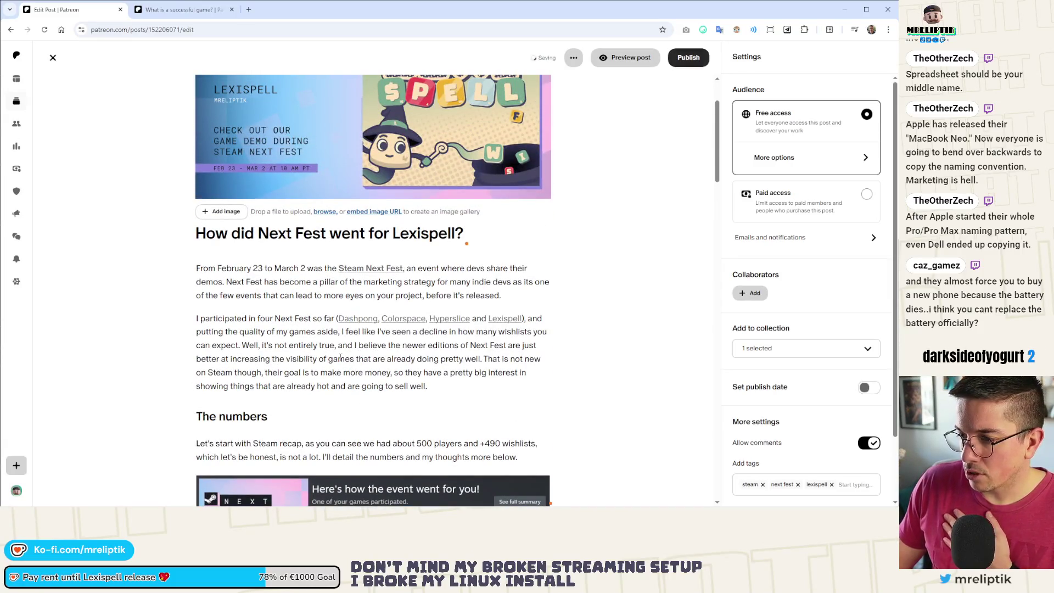
{"action": "scroll", "coordinate": [291, 327], "scroll_direction": "down", "scroll_amount": 5}
{"action": "scroll", "coordinate": [292, 328], "scroll_direction": "up", "scroll_amount": 3}
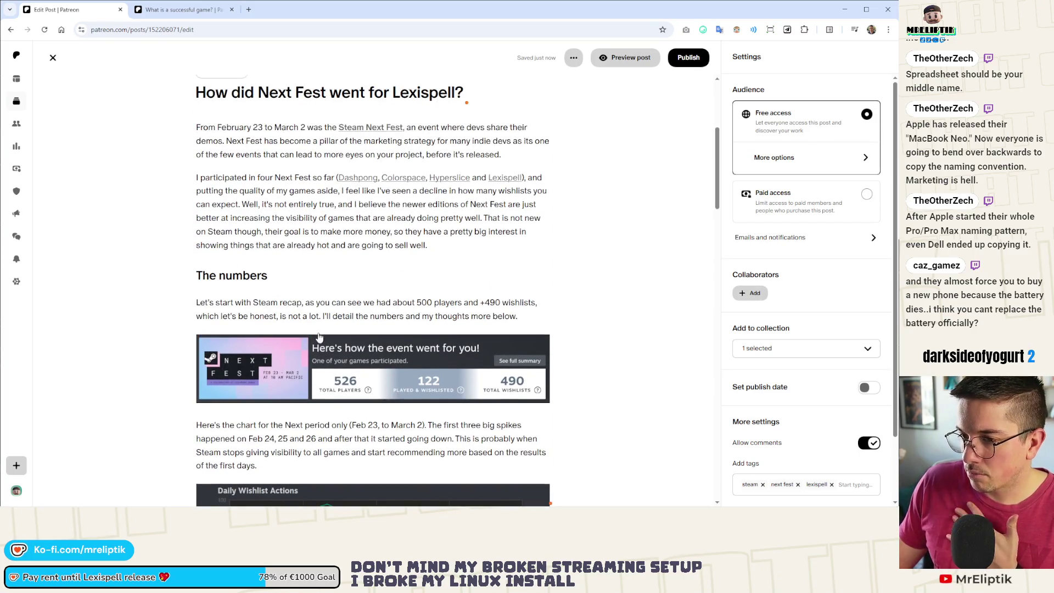
{"action": "scroll", "coordinate": [319, 337], "scroll_direction": "down", "scroll_amount": 20}
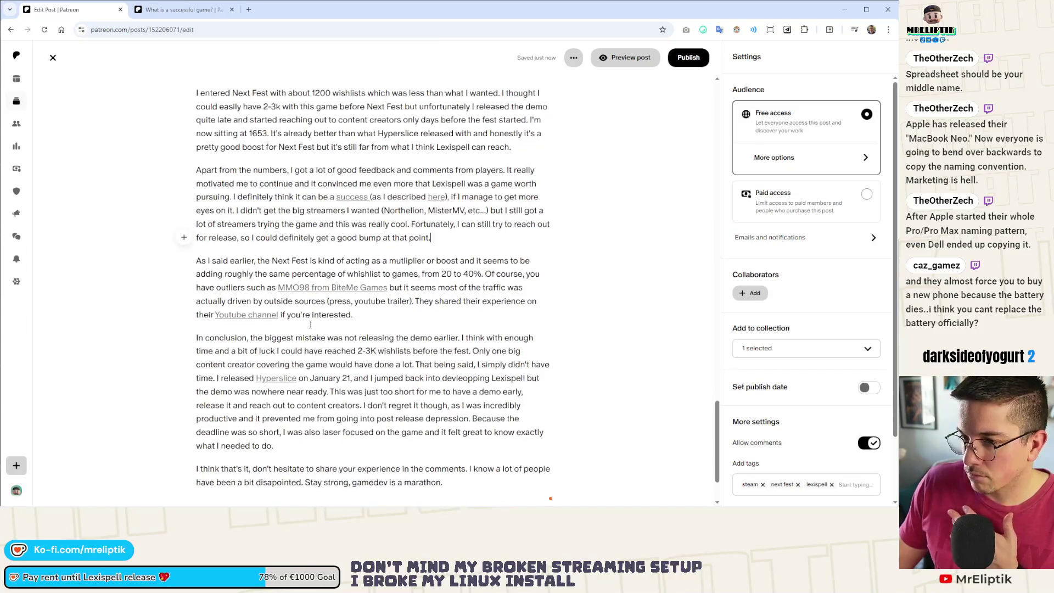
{"action": "scroll", "coordinate": [310, 325], "scroll_direction": "up", "scroll_amount": 1}
{"action": "scroll", "coordinate": [256, 331], "scroll_direction": "up", "scroll_amount": 7}
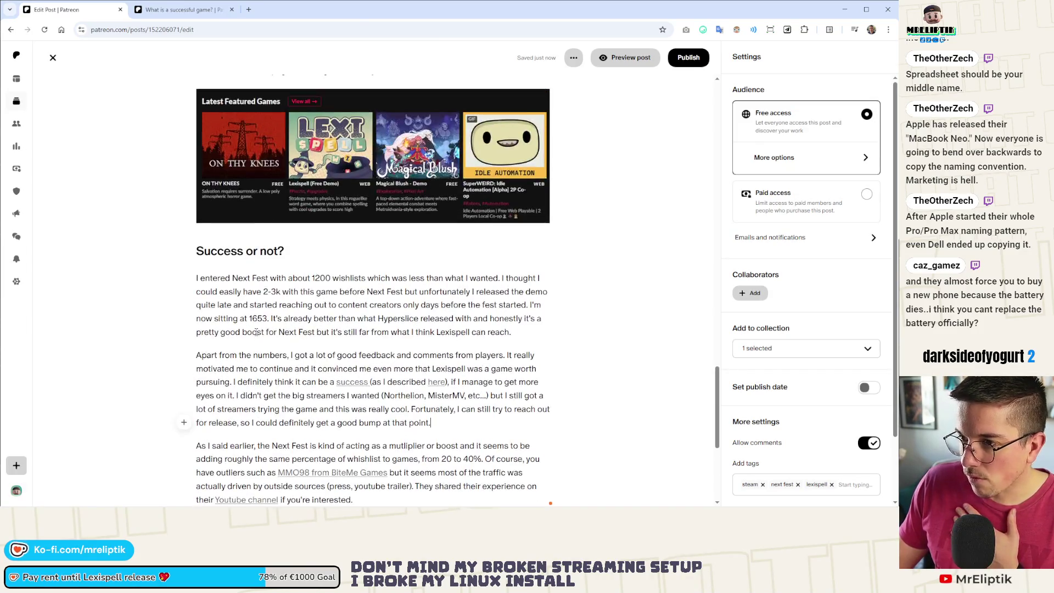
{"action": "scroll", "coordinate": [254, 340], "scroll_direction": "down", "scroll_amount": 4}
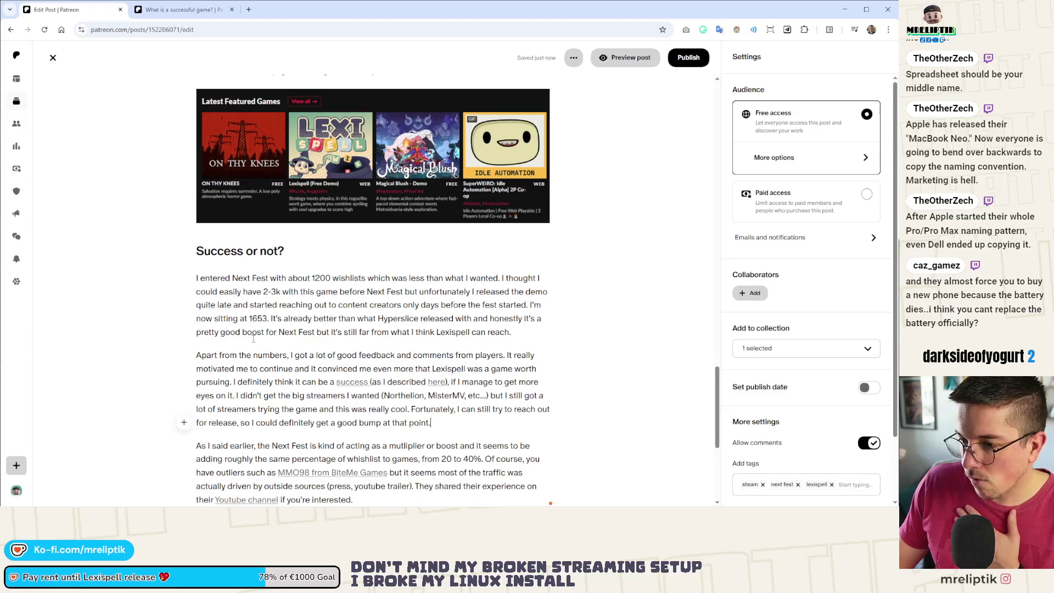
{"action": "scroll", "coordinate": [253, 340], "scroll_direction": "down", "scroll_amount": 3}
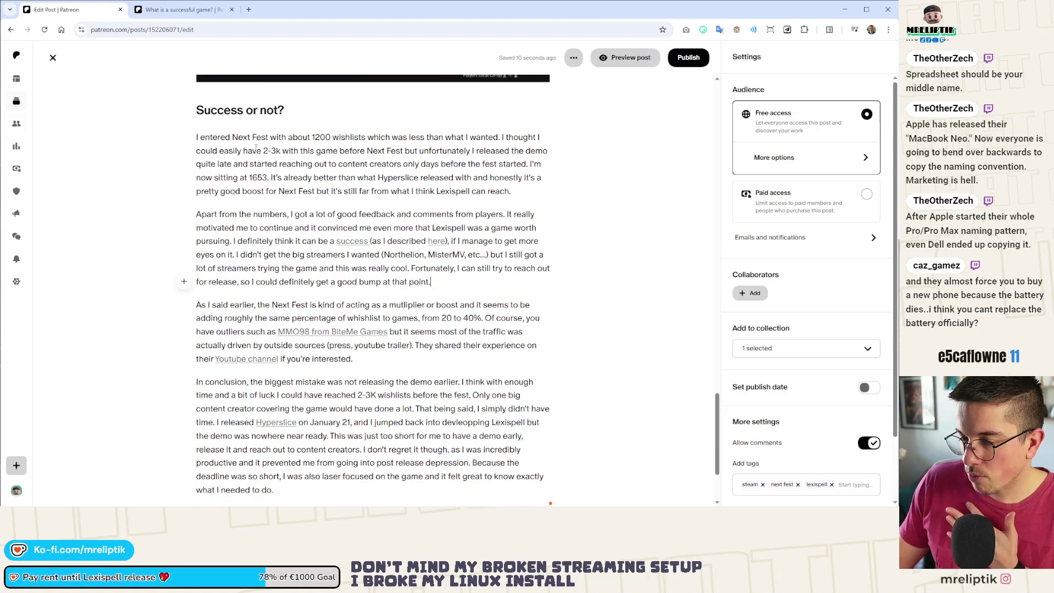
{"action": "scroll", "coordinate": [241, 350], "scroll_direction": "down", "scroll_amount": 3}
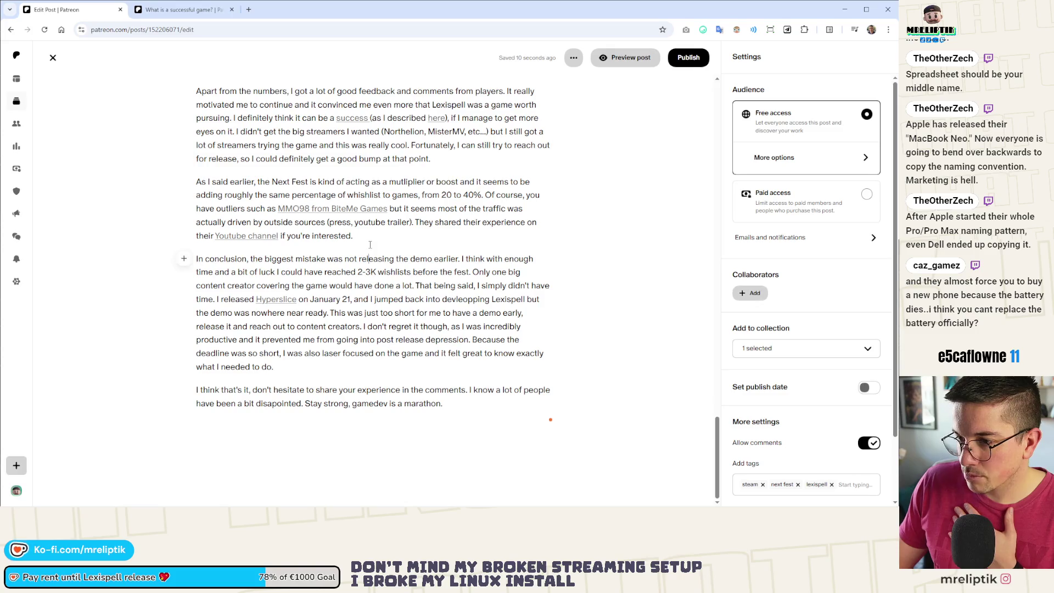
{"action": "scroll", "coordinate": [374, 243], "scroll_direction": "up", "scroll_amount": 2}
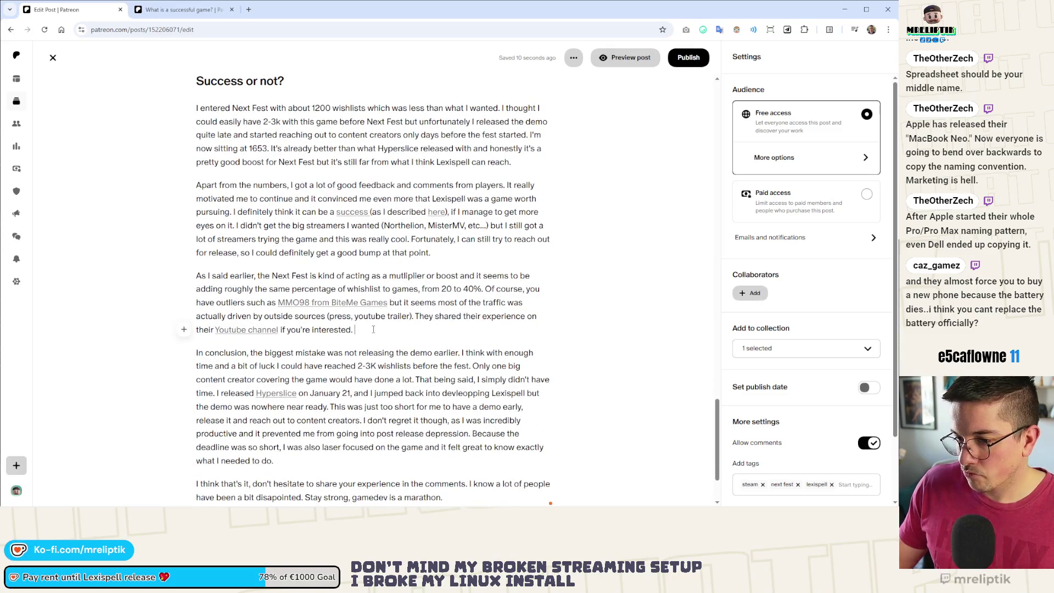
{"action": "scroll", "coordinate": [404, 234], "scroll_direction": "up", "scroll_amount": 1}
Add an empty paragraph after the closing 'gamedev is a marathon.' line.
{"action": "left_click", "coordinate": [522, 215]}
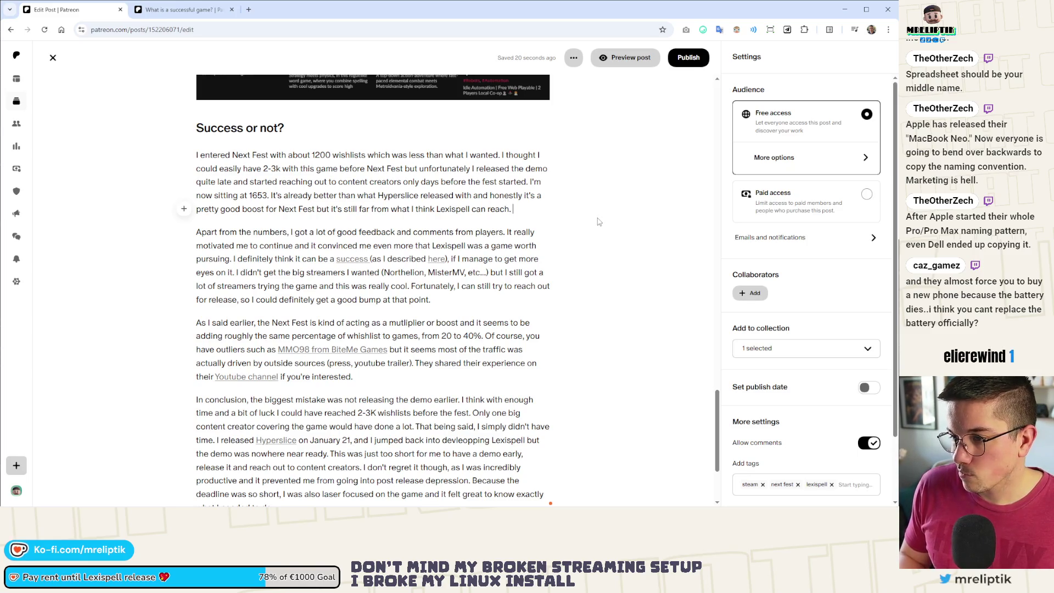
{"action": "scroll", "coordinate": [601, 220], "scroll_direction": "up", "scroll_amount": 20}
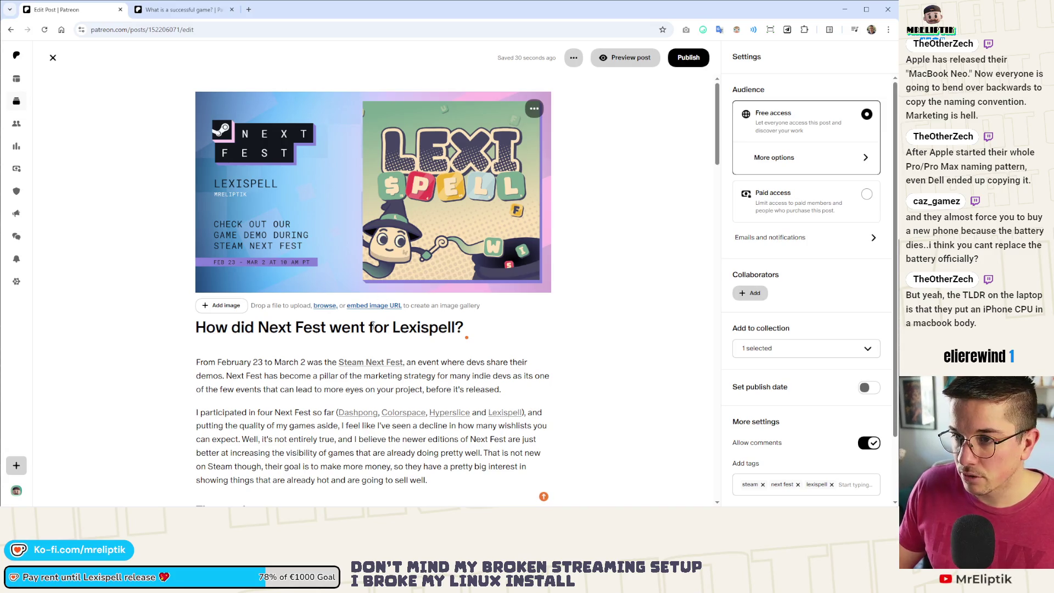
{"action": "scroll", "coordinate": [577, 300], "scroll_direction": "down", "scroll_amount": 10}
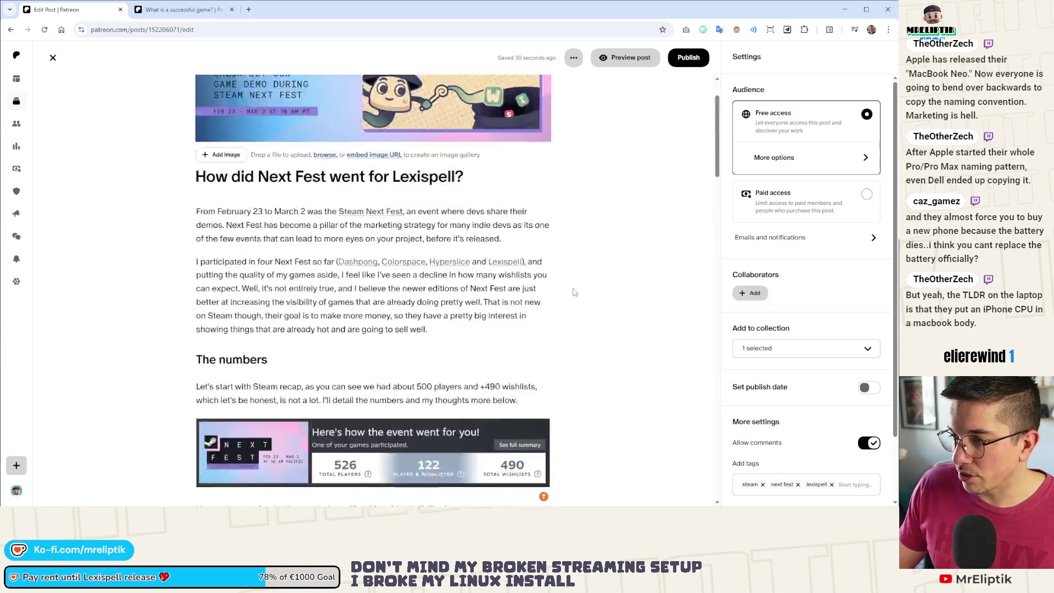
{"action": "scroll", "coordinate": [577, 273], "scroll_direction": "down", "scroll_amount": 10}
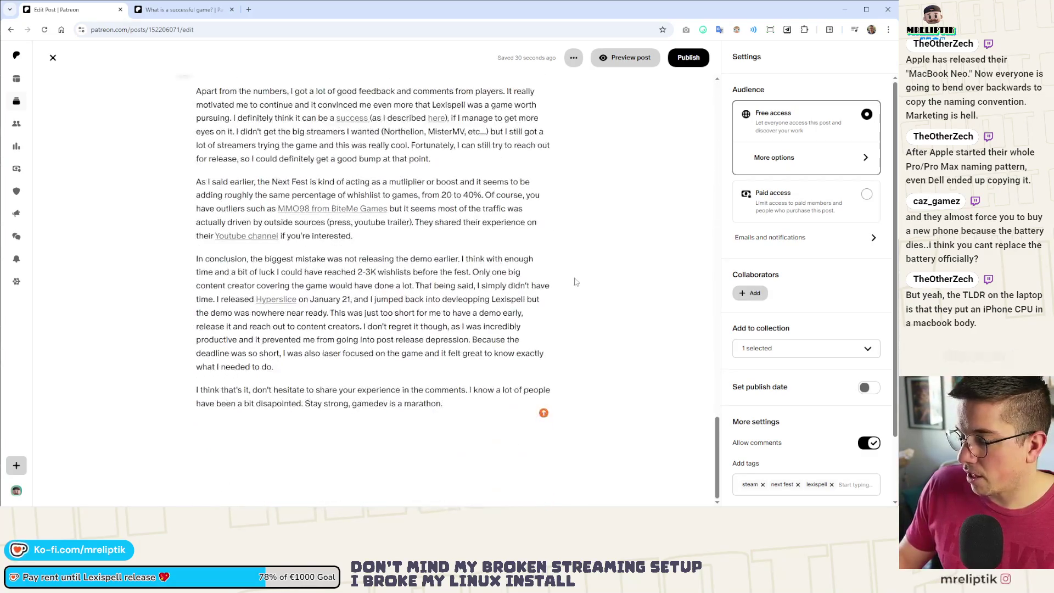
{"action": "key", "text": "Return"}
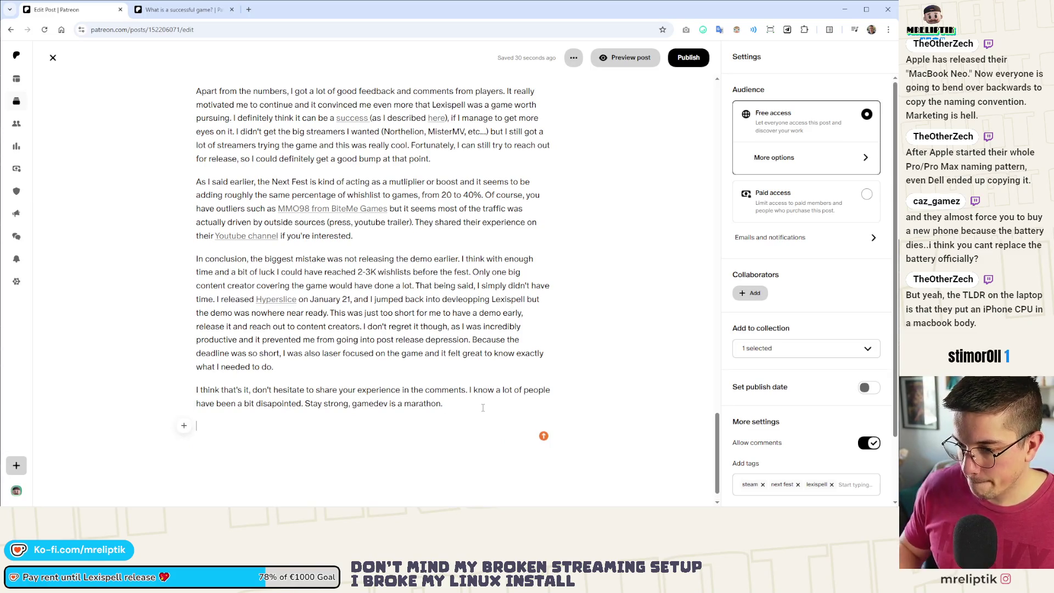
{"action": "left_click", "coordinate": [184, 4]}
Copy the 'Cheers,' sign-off and signature from the 'What is a successful game?' post.
{"action": "key", "text": "Escape"}
{"action": "scroll", "coordinate": [339, 311], "scroll_direction": "down", "scroll_amount": 15}
{"action": "scroll", "coordinate": [339, 312], "scroll_direction": "down", "scroll_amount": 6}
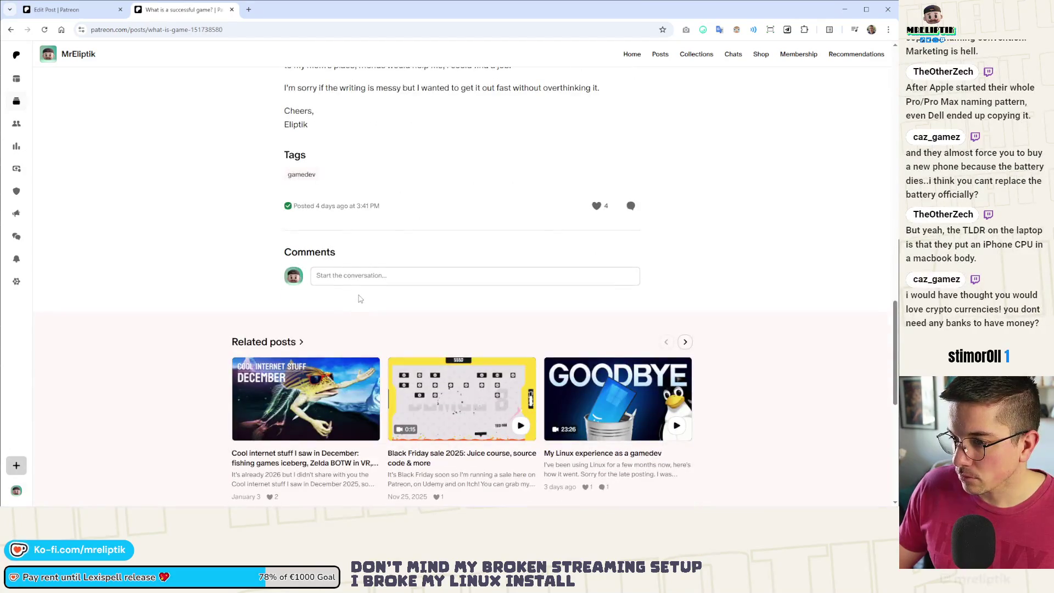
{"action": "scroll", "coordinate": [313, 277], "scroll_direction": "up", "scroll_amount": 3}
{"action": "left_click_drag", "start_coordinate": [312, 276], "coordinate": [282, 252]}
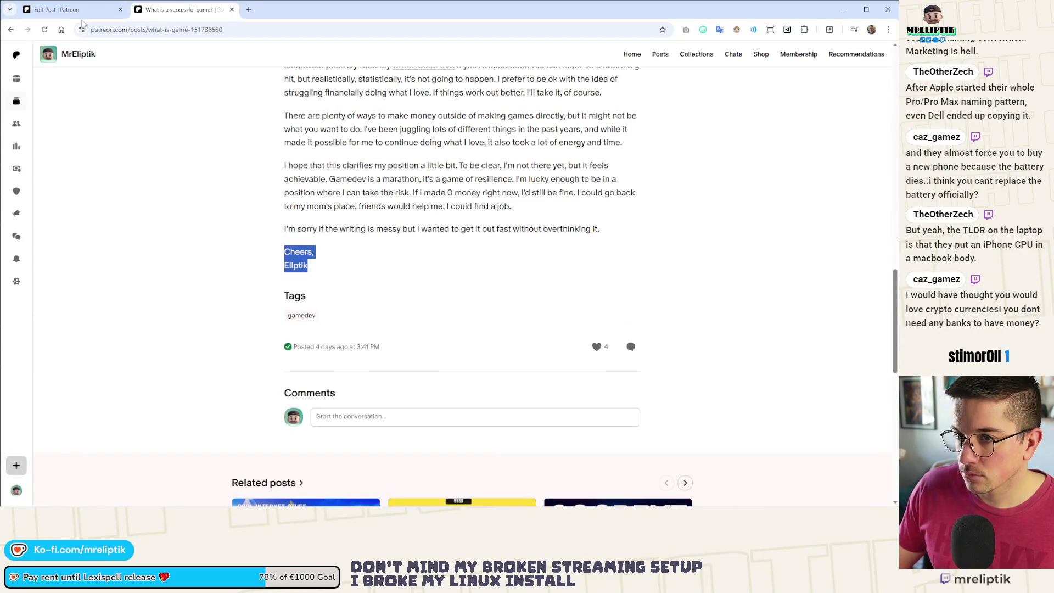
Paste the sign-off at the end of the draft and drop in the Lexispell Steam card image.
{"action": "left_click", "coordinate": [72, 9]}
{"action": "scroll", "coordinate": [374, 275], "scroll_direction": "down", "scroll_amount": 1}
{"action": "left_click", "coordinate": [480, 381]}
{"action": "type", "text": "Cheers, Eliptik"}
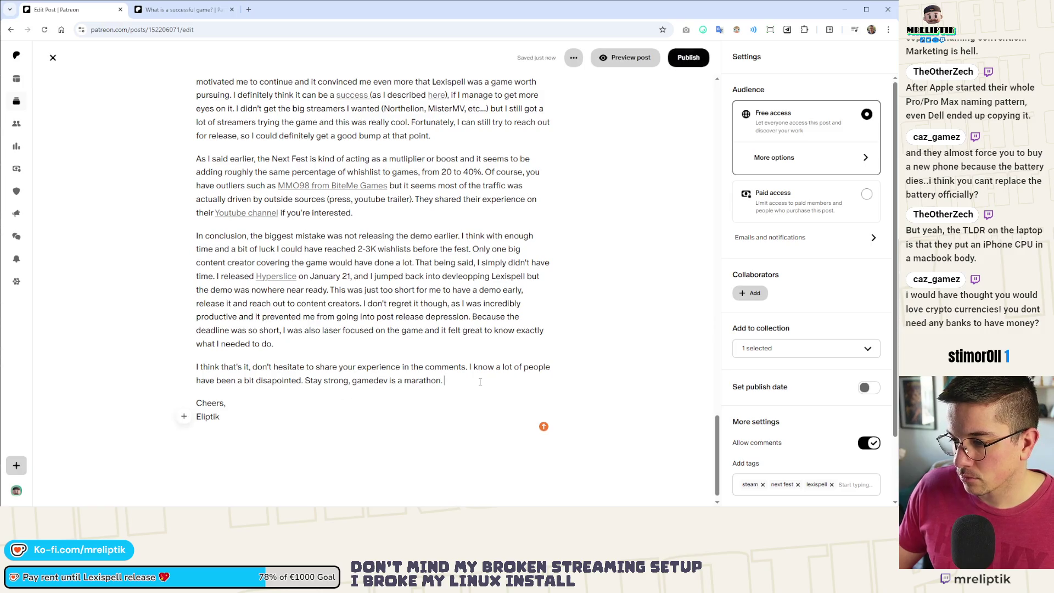
{"action": "left_click", "coordinate": [375, 417]}
{"action": "key", "text": "Return"}
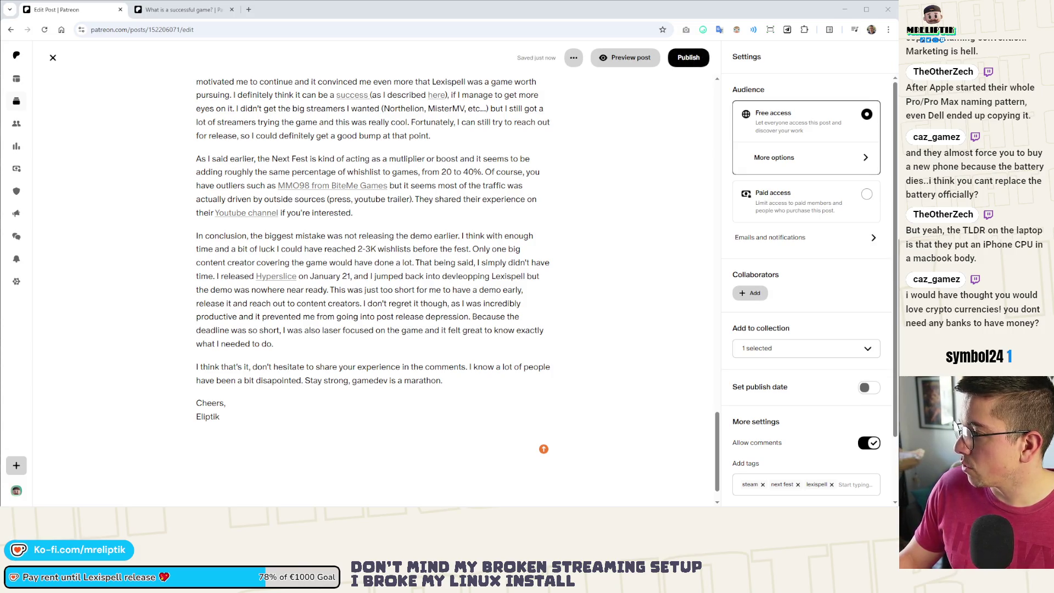
{"action": "left_click_drag", "start_coordinate": [0, 434], "coordinate": [254, 439]}
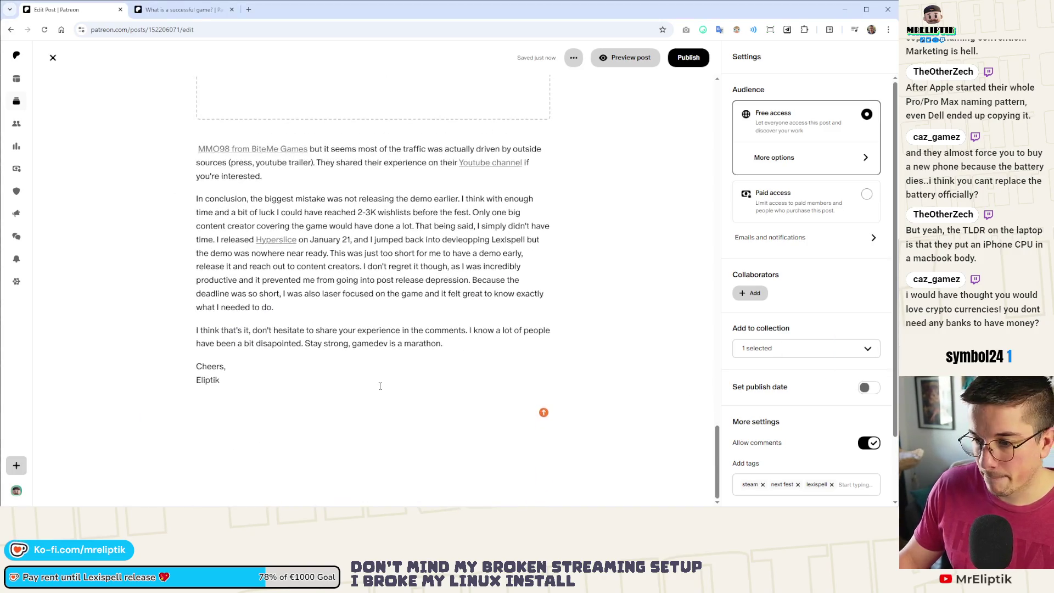
Move the Lexispell Demo Steam card image directly below the signature.
{"action": "scroll", "coordinate": [246, 292], "scroll_direction": "up", "scroll_amount": 3}
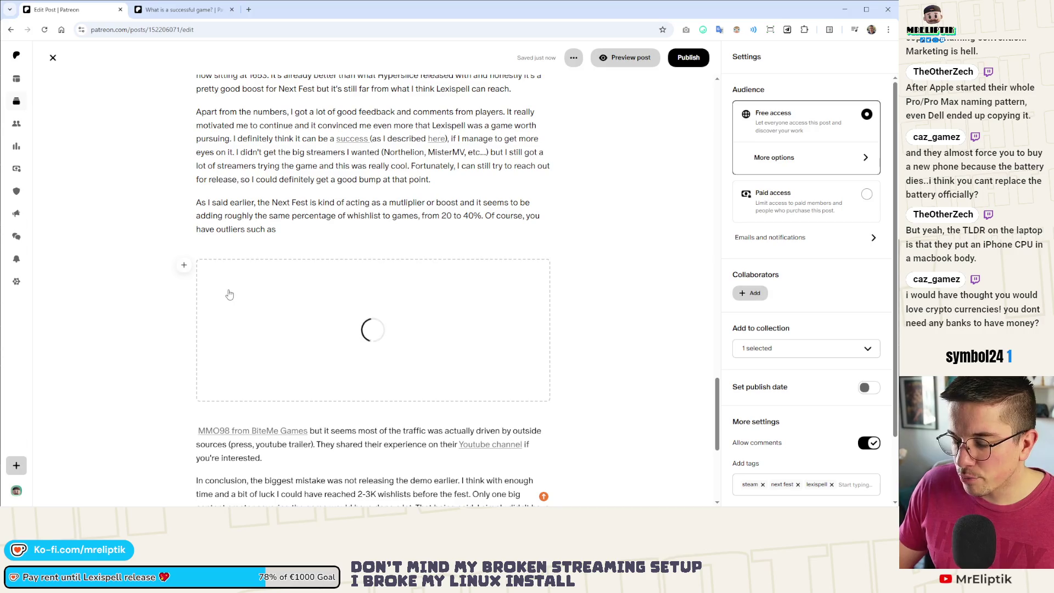
{"action": "scroll", "coordinate": [261, 297], "scroll_direction": "down", "scroll_amount": 2}
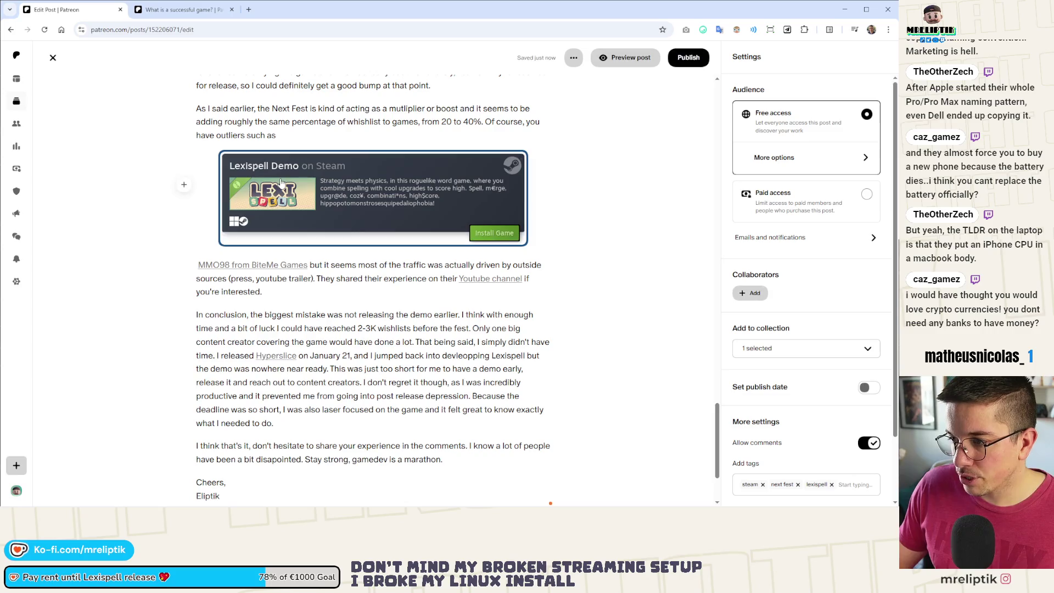
{"action": "left_click_drag", "start_coordinate": [281, 183], "coordinate": [296, 475]}
{"action": "scroll", "coordinate": [286, 351], "scroll_direction": "down", "scroll_amount": 3}
{"action": "left_click_drag", "start_coordinate": [290, 318], "coordinate": [279, 419]}
{"action": "scroll", "coordinate": [279, 419], "scroll_direction": "up", "scroll_amount": 1}
{"action": "key", "text": "BackSpace"}
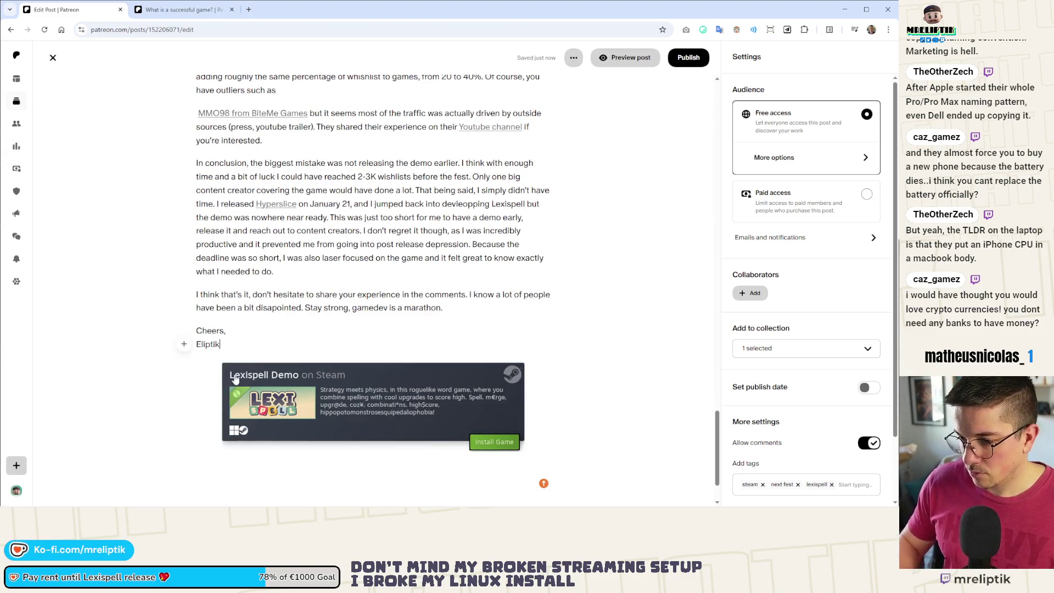
{"action": "left_click", "coordinate": [454, 391]}
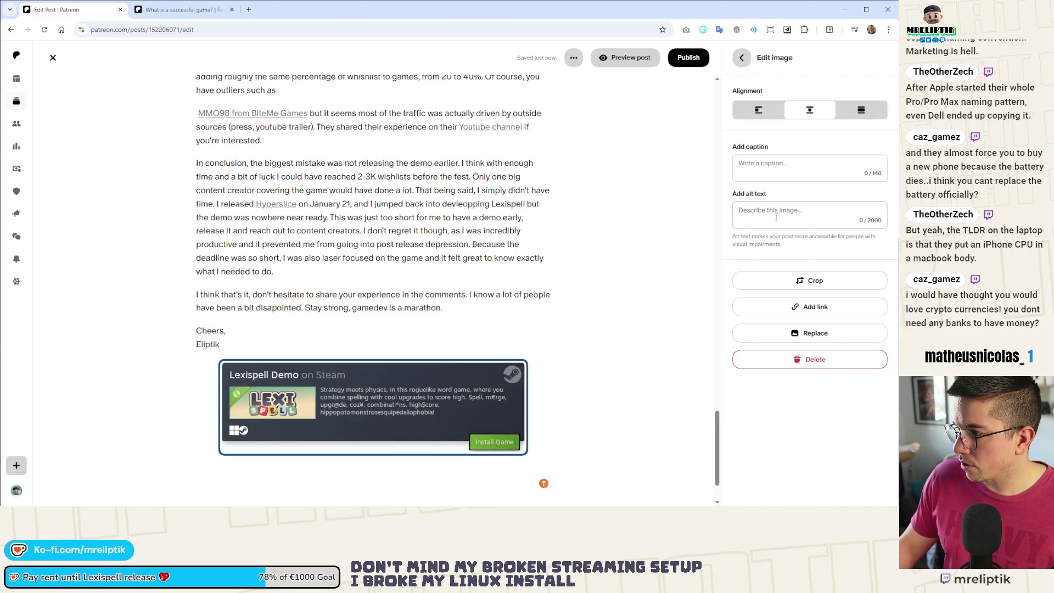
{"action": "left_click", "coordinate": [806, 309]}
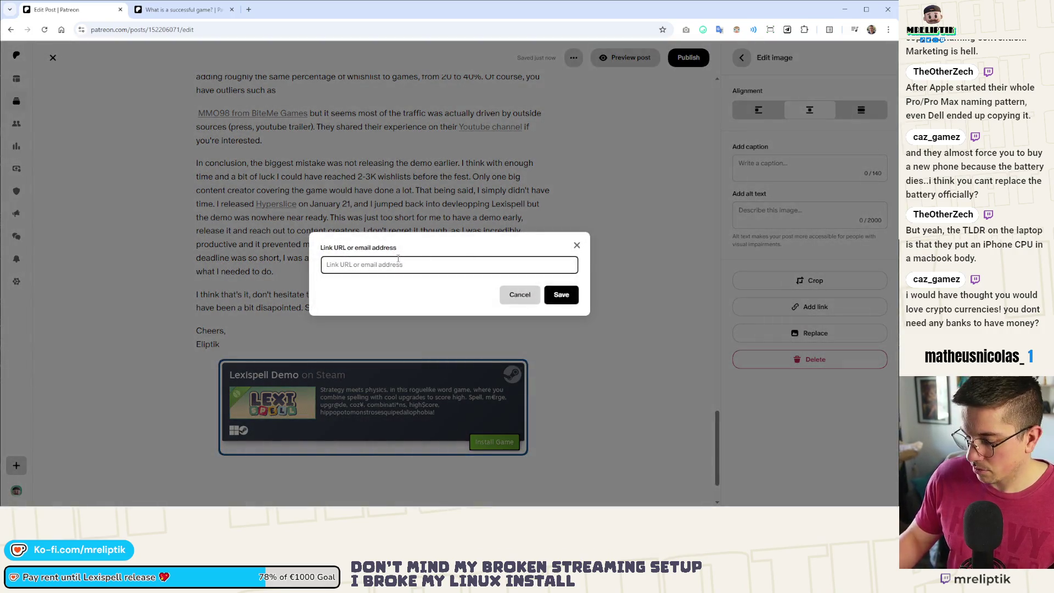
{"action": "key", "text": "ctrl+v"}
{"action": "left_click", "coordinate": [561, 294]}
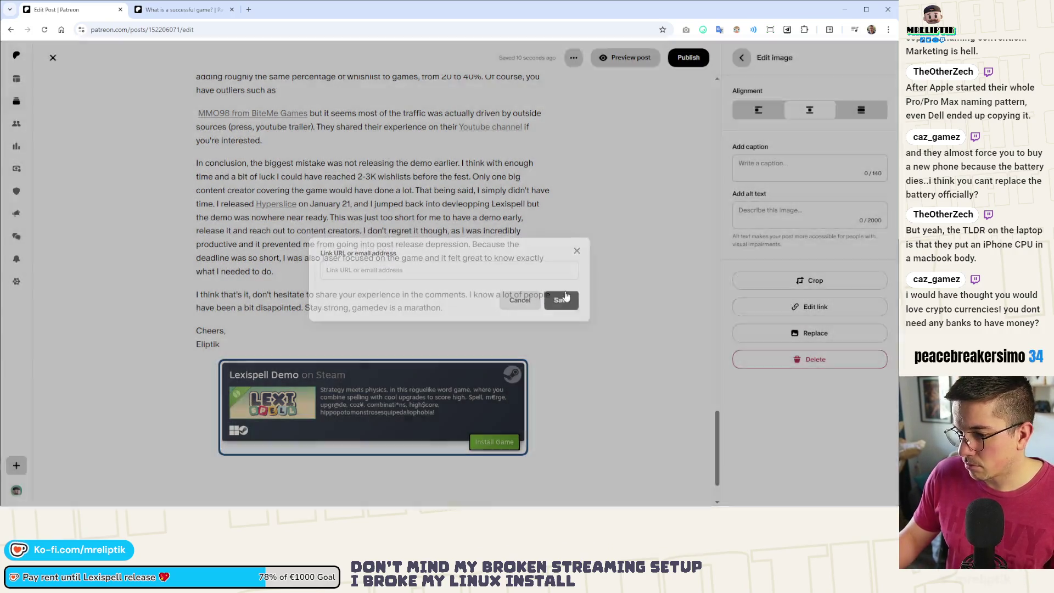
{"action": "scroll", "coordinate": [297, 333], "scroll_direction": "up", "scroll_amount": 6}
{"action": "scroll", "coordinate": [297, 334], "scroll_direction": "up", "scroll_amount": 15}
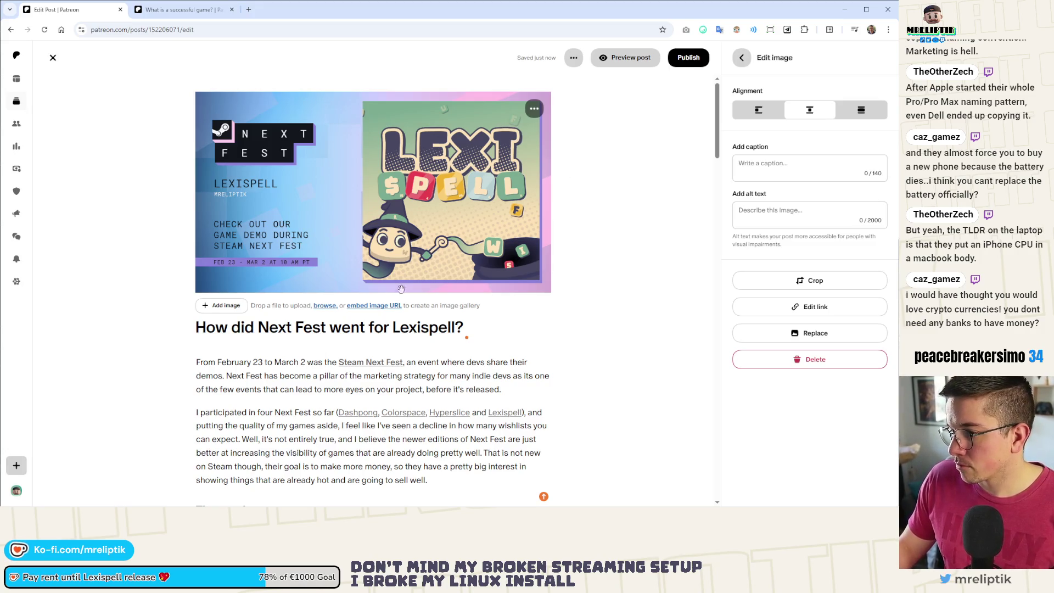
Open Buffer from the SOCIALS bookmarks in a new tab and close the older Patreon post tab.
{"action": "left_click", "coordinate": [694, 60]}
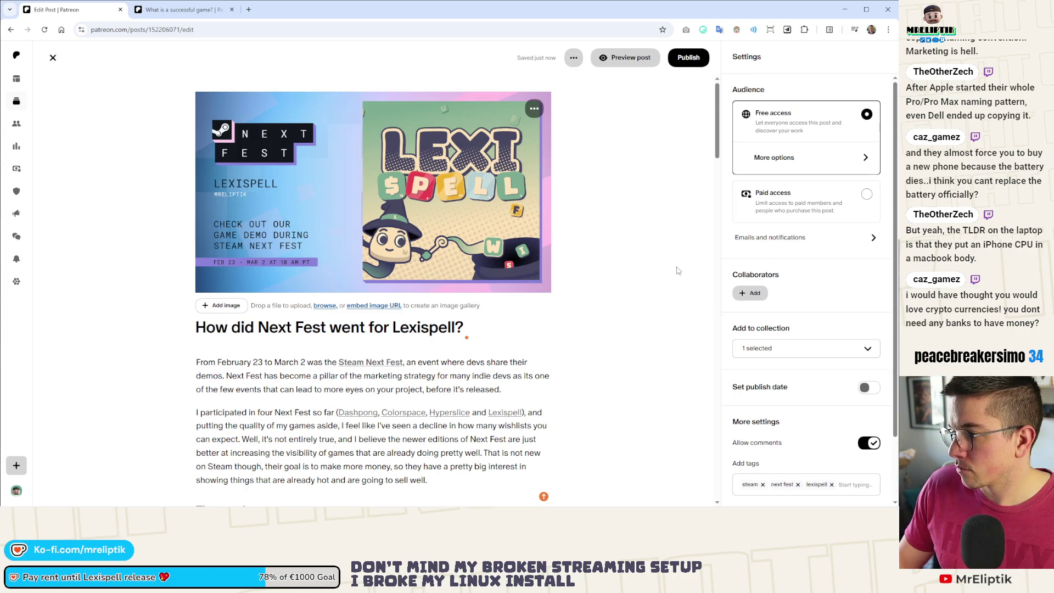
{"action": "left_click", "coordinate": [693, 58]}
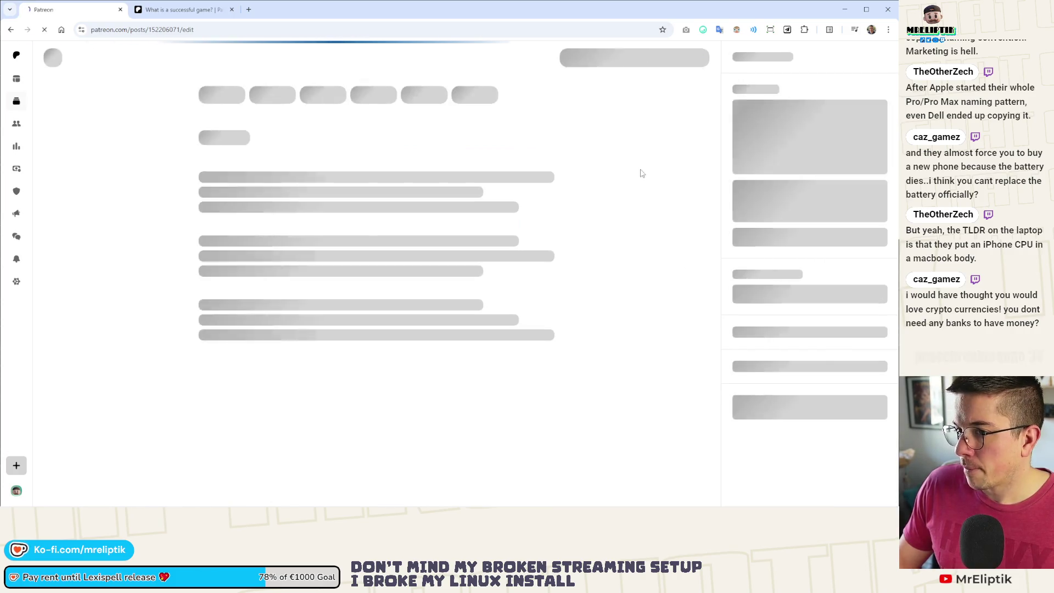
{"action": "left_click", "coordinate": [249, 9]}
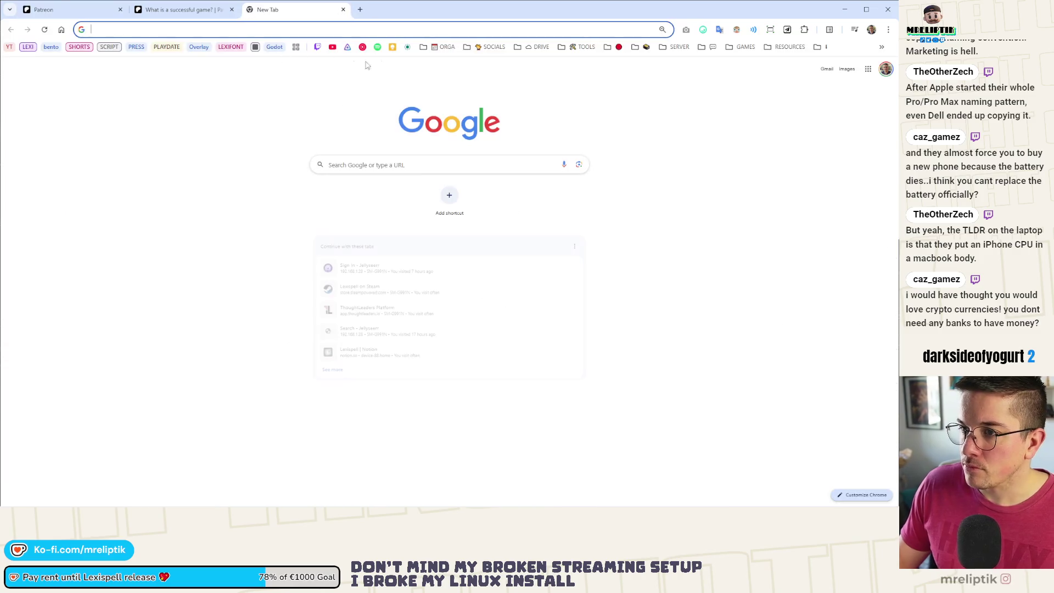
{"action": "left_click", "coordinate": [489, 47]}
{"action": "left_click", "coordinate": [498, 198]}
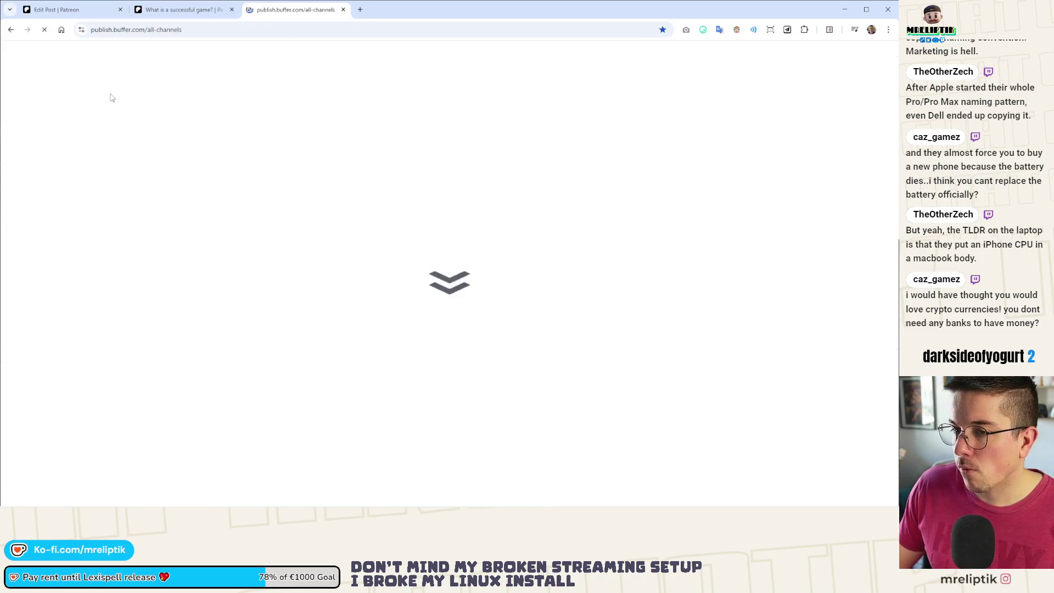
{"action": "key", "text": "ctrl+1"}
{"action": "left_click", "coordinate": [281, 15]}
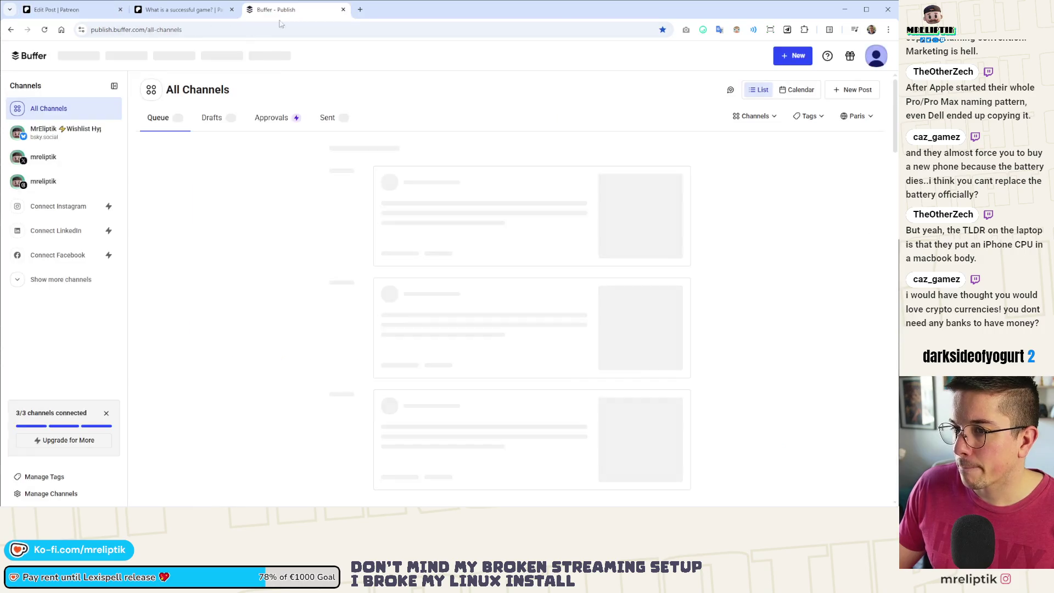
{"action": "key", "text": "ctrl+1"}
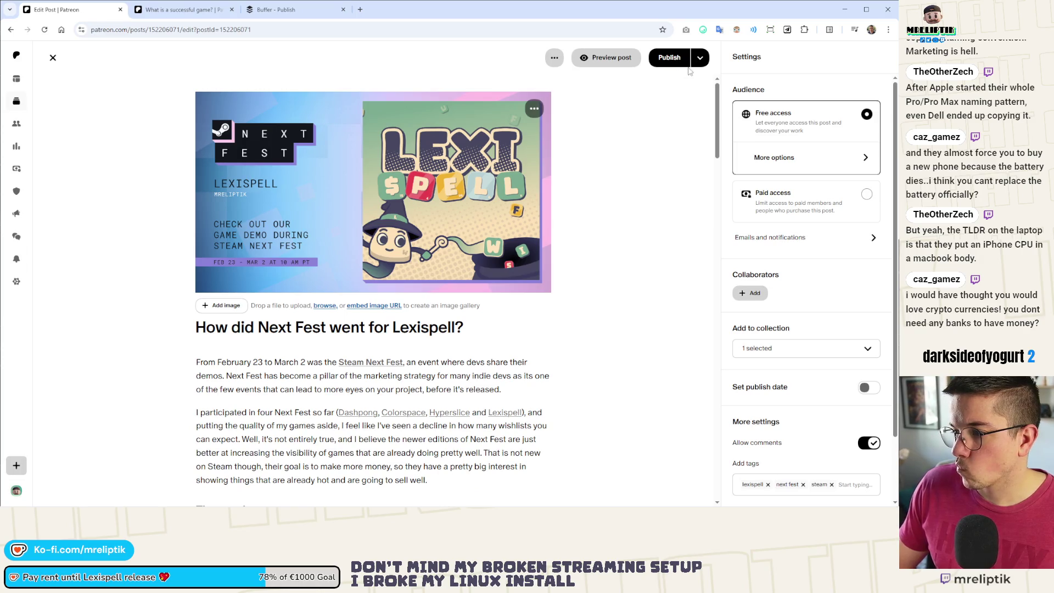
{"action": "left_click", "coordinate": [172, 15]}
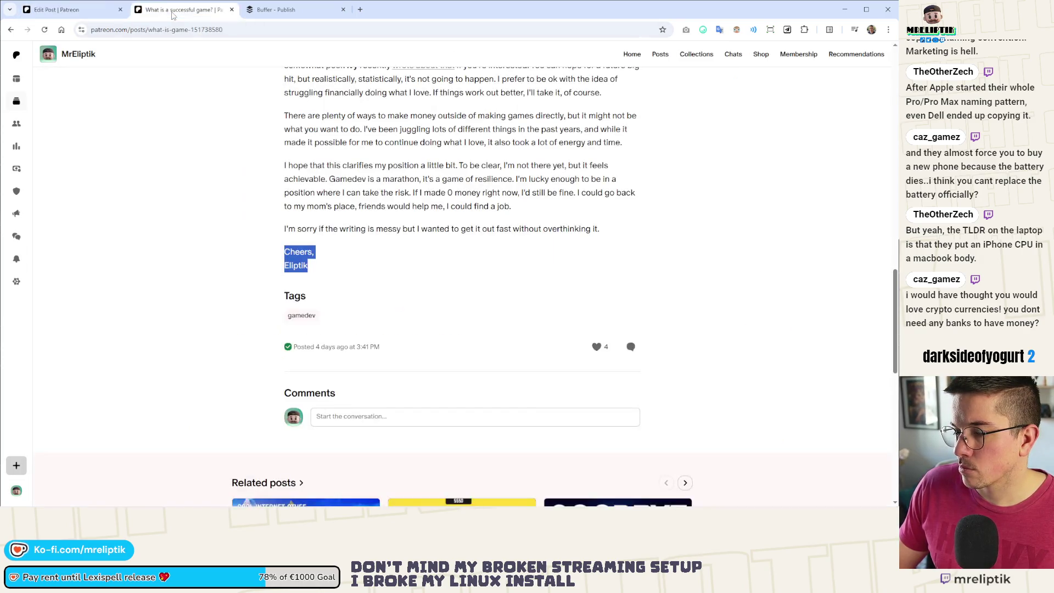
{"action": "key", "text": "ctrl+w"}
{"action": "left_click", "coordinate": [70, 11]}
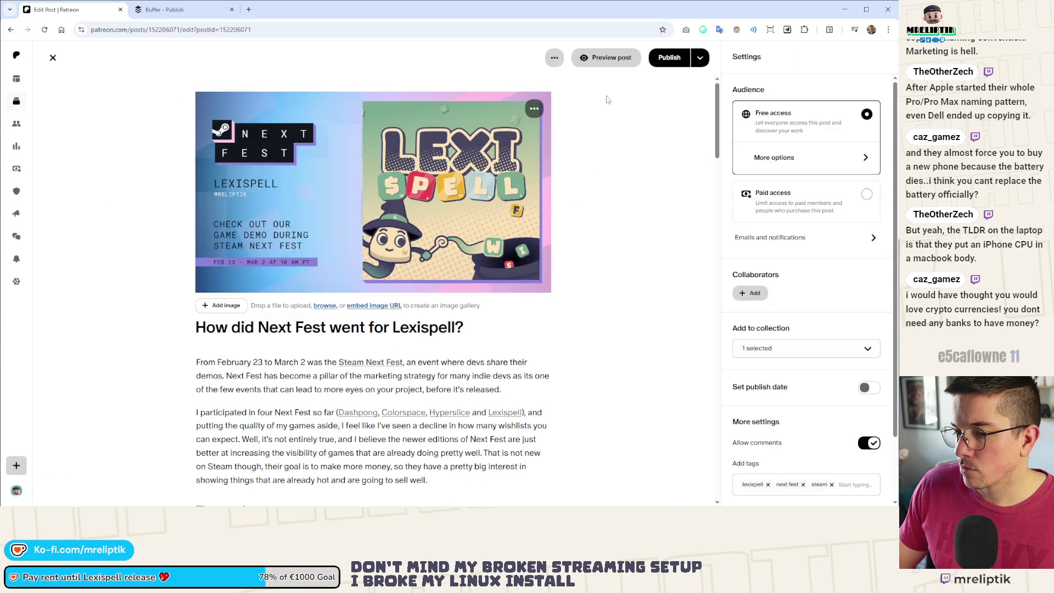
Publish the 'How did Next Fest went for Lexispell?' post and copy its link.
{"action": "left_click", "coordinate": [649, 65]}
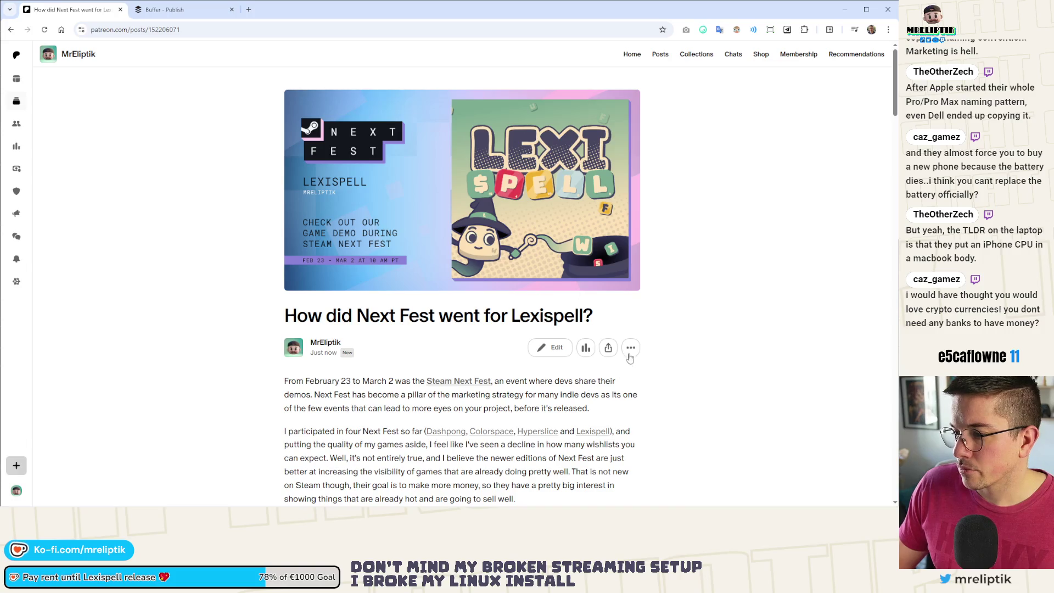
{"action": "left_click", "coordinate": [608, 348]}
{"action": "left_click", "coordinate": [474, 416]}
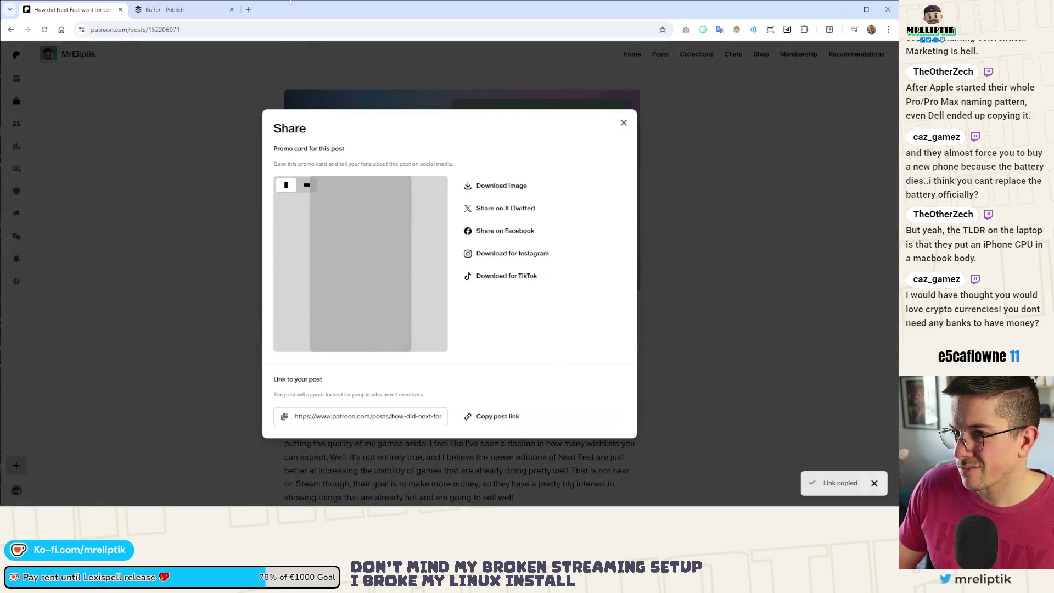
{"action": "left_click", "coordinate": [192, 12]}
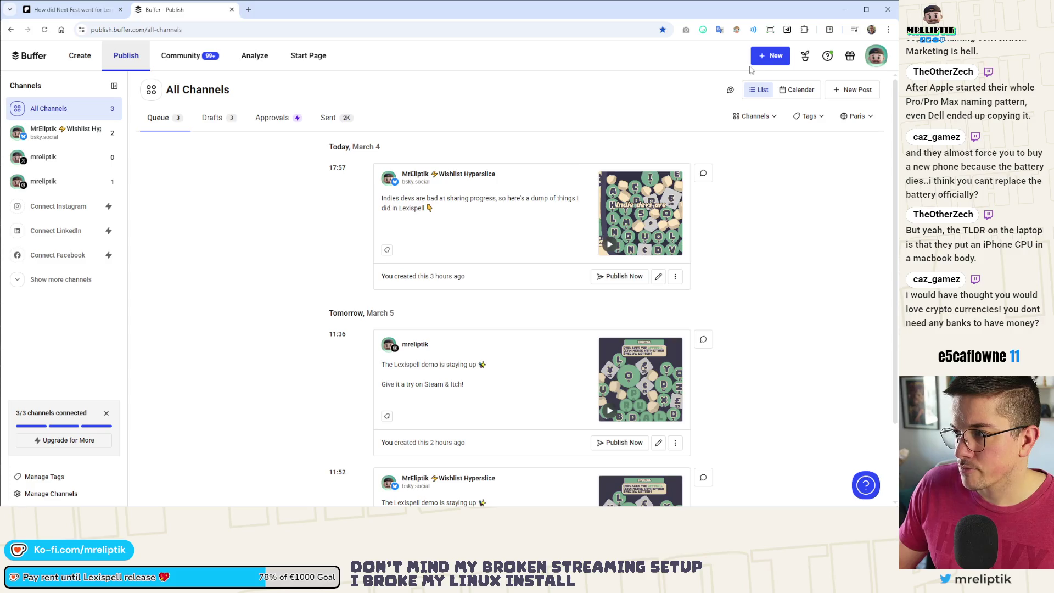
Start a new Buffer post captioned about the free Patreon Next Fest post, ending with a pointing-down emoji.
{"action": "left_click", "coordinate": [771, 55]}
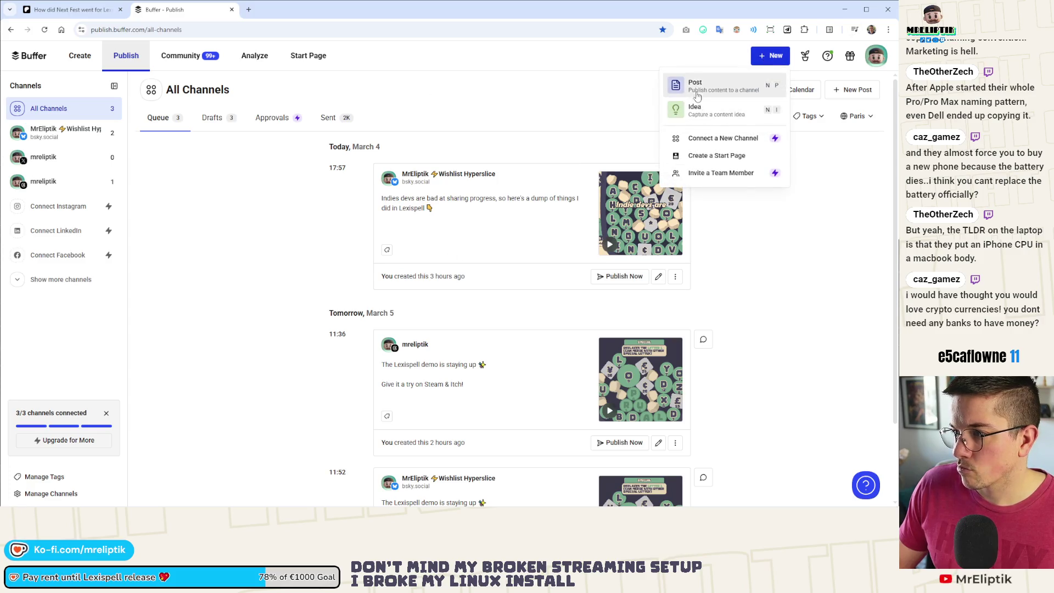
{"action": "left_click", "coordinate": [698, 88]}
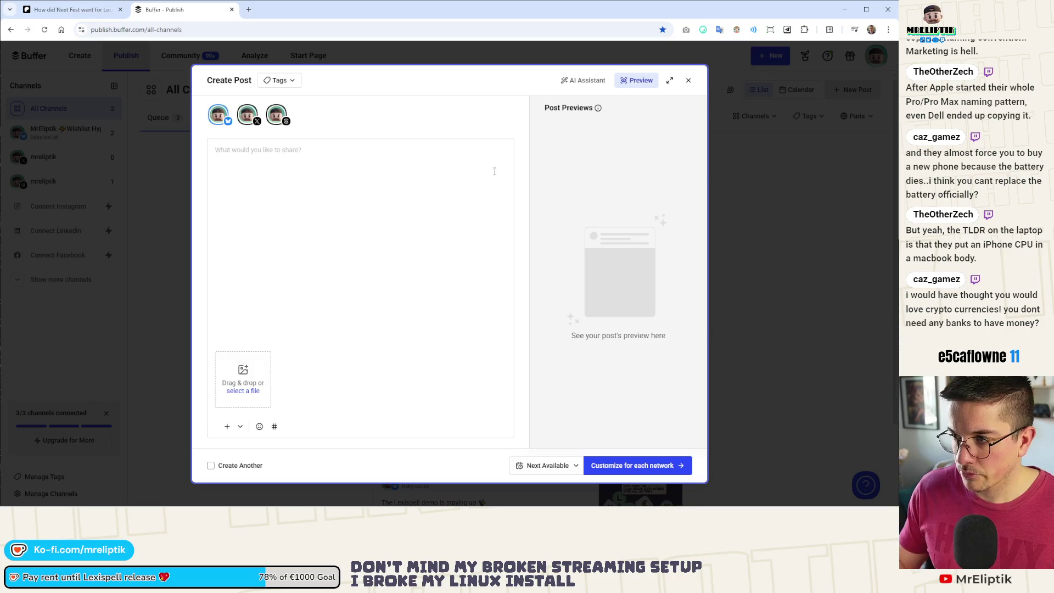
{"action": "type", "text": "I made a"}
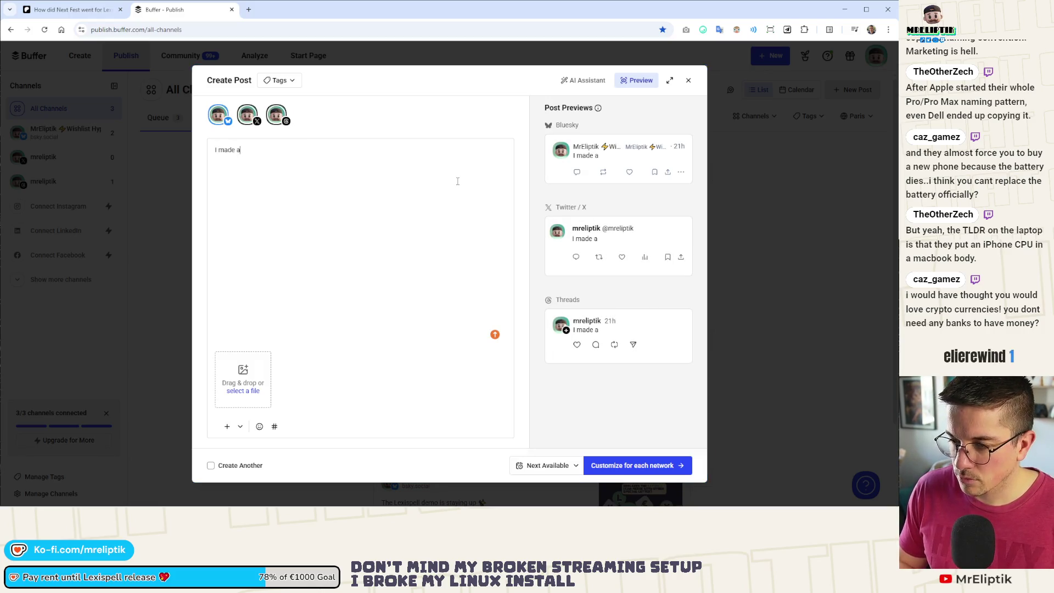
{"action": "type", "text": " free patreo"}
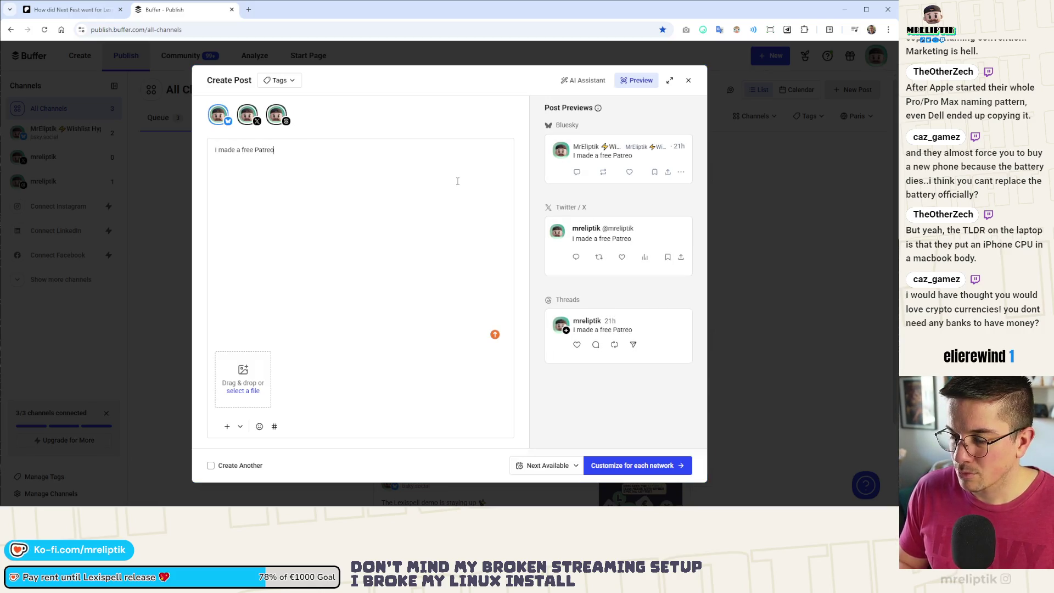
{"action": "type", "text": "n post to smy"}
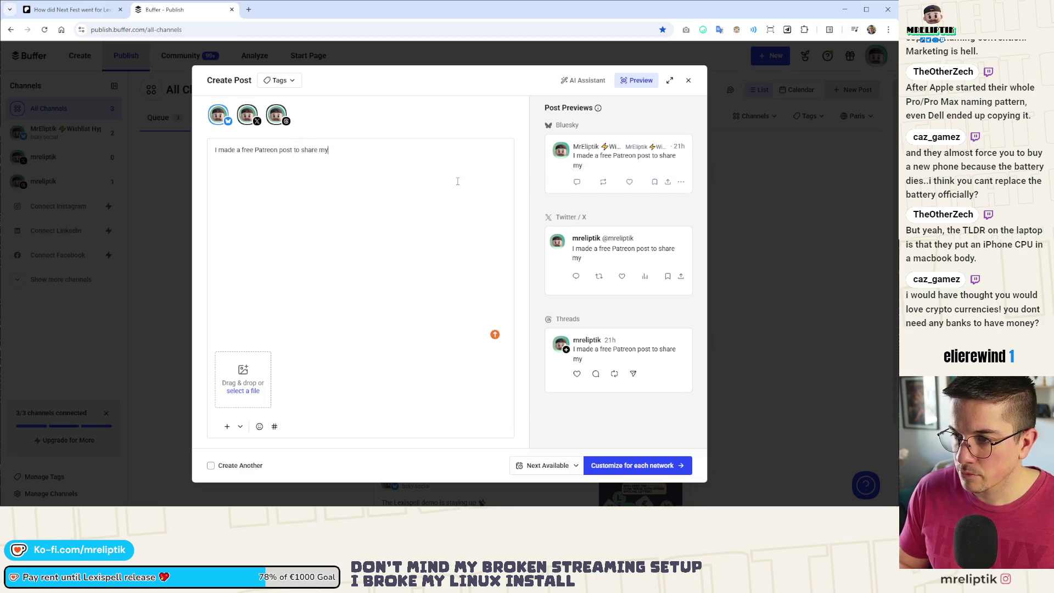
{"action": "type", "text": " NBet eex"}
{"action": "key", "text": "BackSpace"}
{"action": "key", "text": "BackSpace"}
{"action": "type", "text": "xperience wotj "}
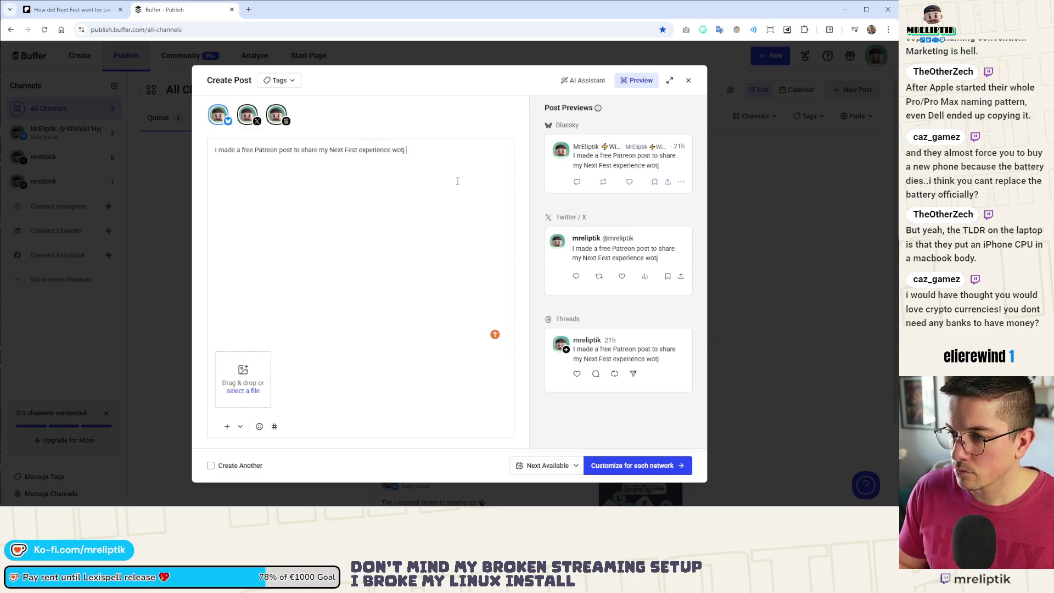
{"action": "key", "text": "BackSpace"}
{"action": "key", "text": "BackSpace"}
{"action": "key", "text": "BackSpace"}
{"action": "key", "text": "BackSpace"}
{"action": "type", "text": "ith Lexispell"}
{"action": "key", "text": "super+period"}
{"action": "type", "text": "dopw"}
{"action": "key", "text": "BackSpace"}
{"action": "key", "text": "Return"}
{"action": "key", "text": "Right"}
{"action": "key", "text": "Return"}
{"action": "key", "text": "Left"}
{"action": "key", "text": "BackSpace"}
{"action": "key", "text": "Right"}
Add the Patreon link without its utm parameters, remove the link card, and attach the Next Fest cover image.
{"action": "key", "text": "ctrl+v"}
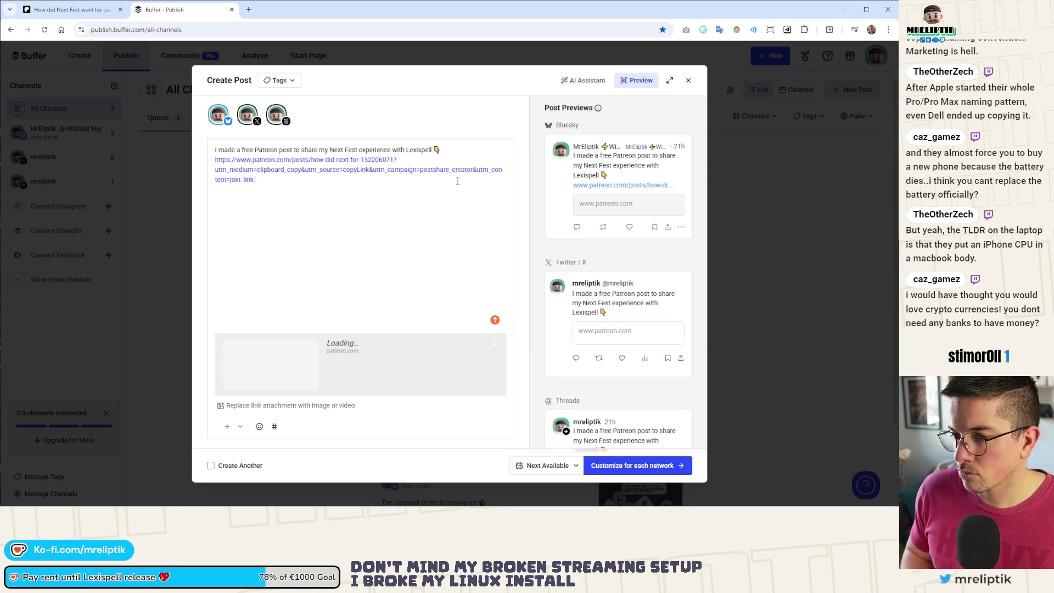
{"action": "left_click_drag", "start_coordinate": [256, 212], "coordinate": [393, 192]}
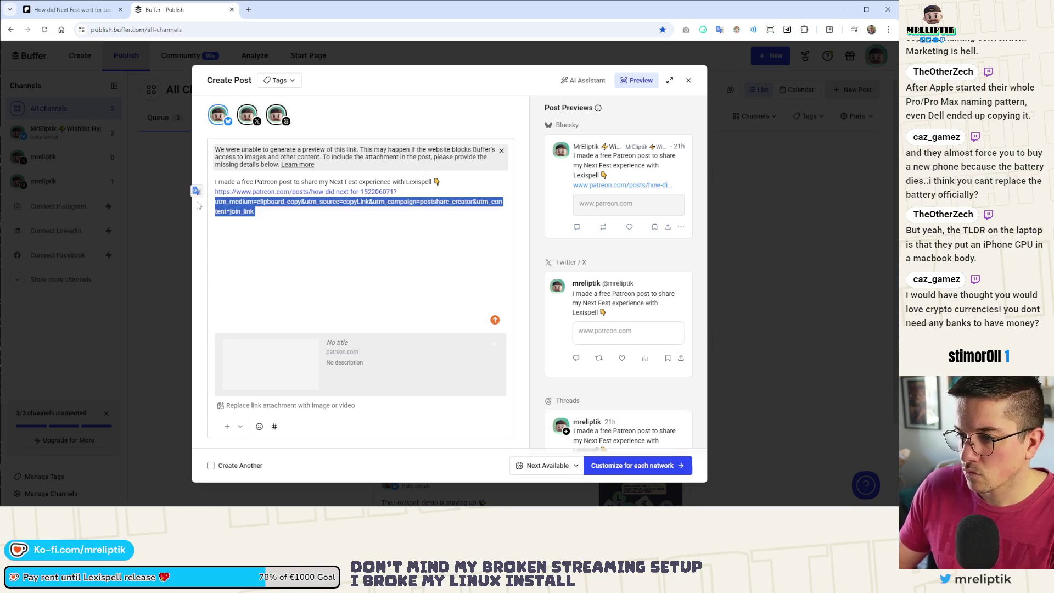
{"action": "key", "text": "BackSpace"}
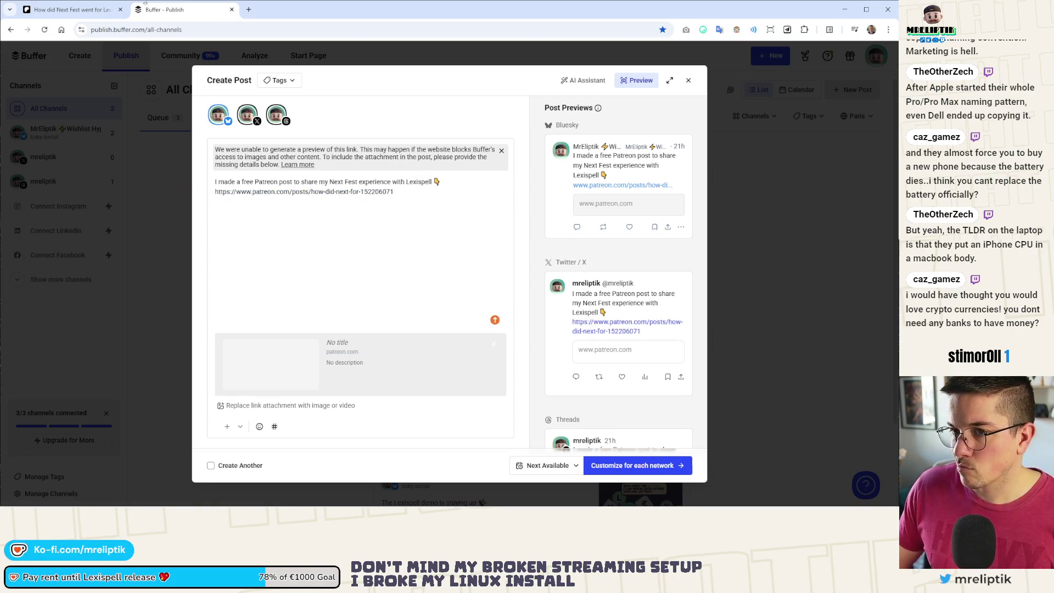
{"action": "left_click", "coordinate": [72, 9]}
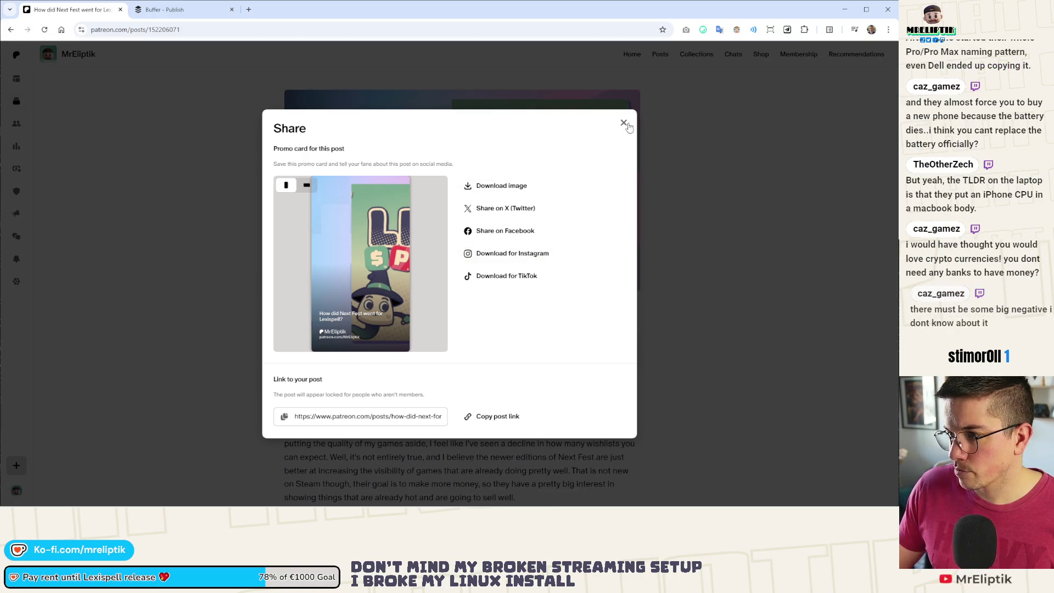
{"action": "left_click", "coordinate": [625, 123]}
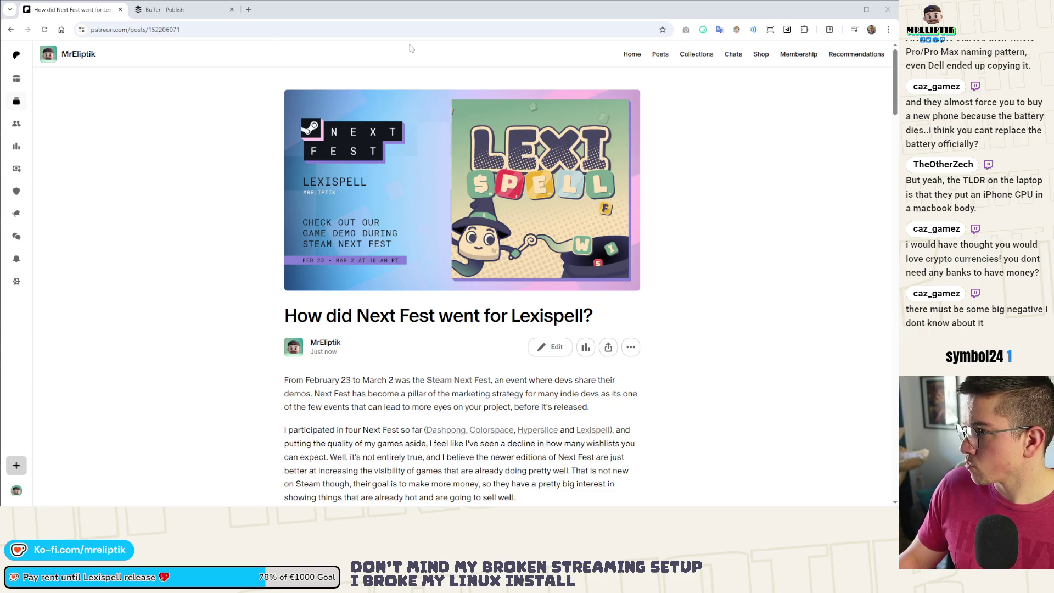
{"action": "left_click", "coordinate": [167, 10]}
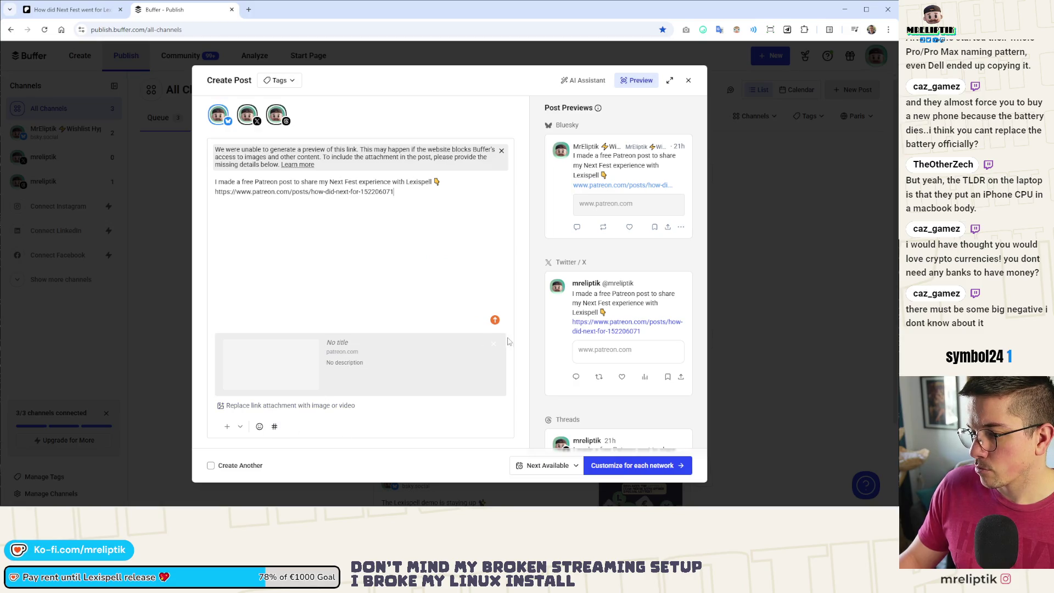
{"action": "left_click", "coordinate": [492, 348]}
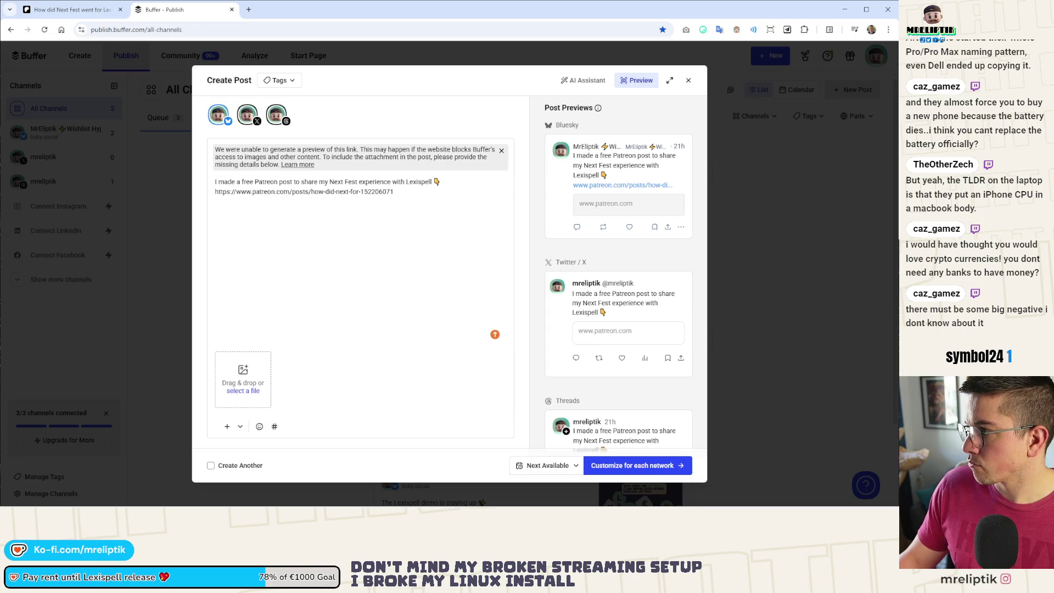
{"action": "left_click_drag", "start_coordinate": [406, 341], "coordinate": [286, 376]}
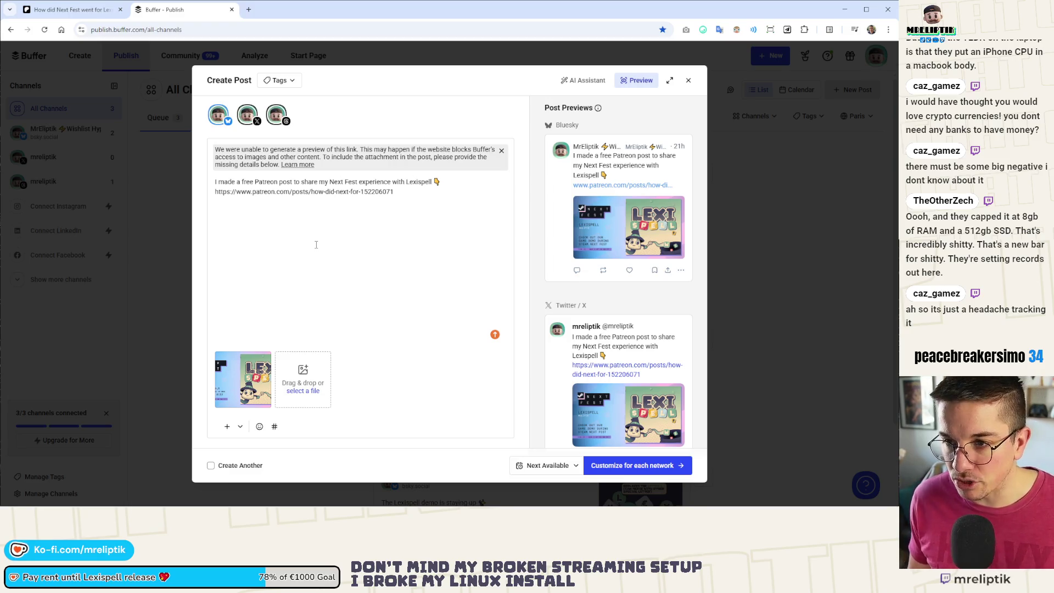
Dismiss the link preview warning and publish the post immediately to Bluesky, X and Threads.
{"action": "left_click", "coordinate": [502, 150]}
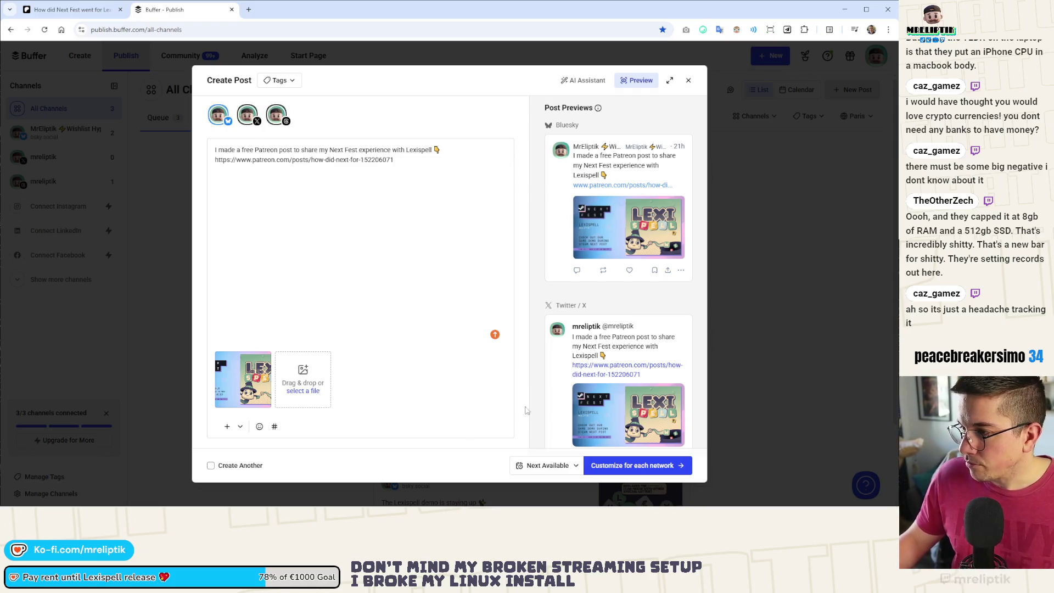
{"action": "left_click", "coordinate": [616, 465]}
{"action": "left_click", "coordinate": [600, 468]}
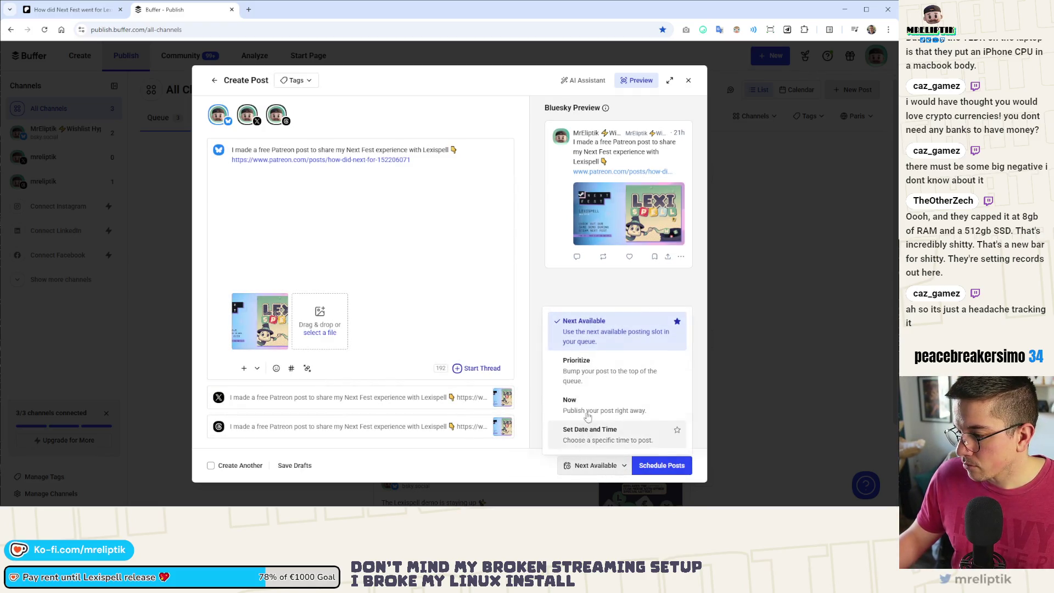
{"action": "left_click", "coordinate": [587, 407]}
{"action": "left_click", "coordinate": [661, 466]}
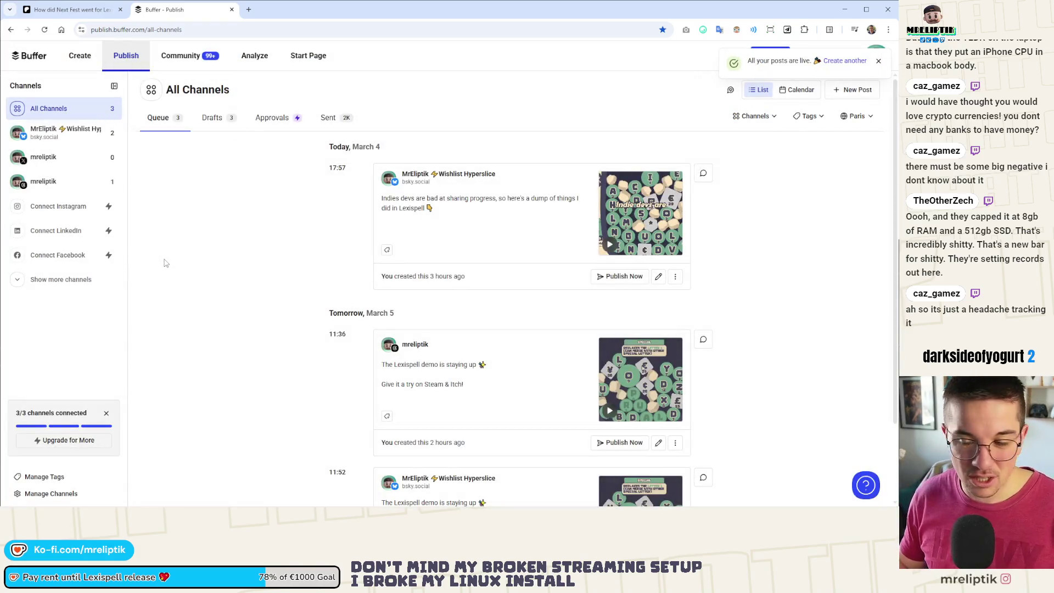
Publish the March 5 Lexispell demo posts scheduled for 11:52 and 11:36 right away.
{"action": "scroll", "coordinate": [308, 246], "scroll_direction": "down", "scroll_amount": 3}
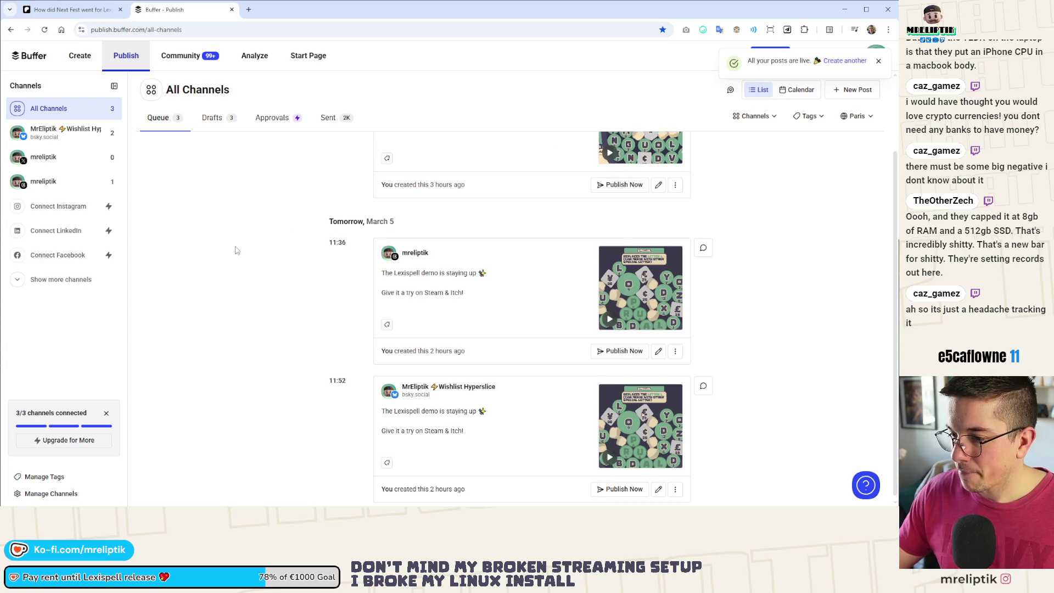
{"action": "scroll", "coordinate": [236, 250], "scroll_direction": "up", "scroll_amount": 3}
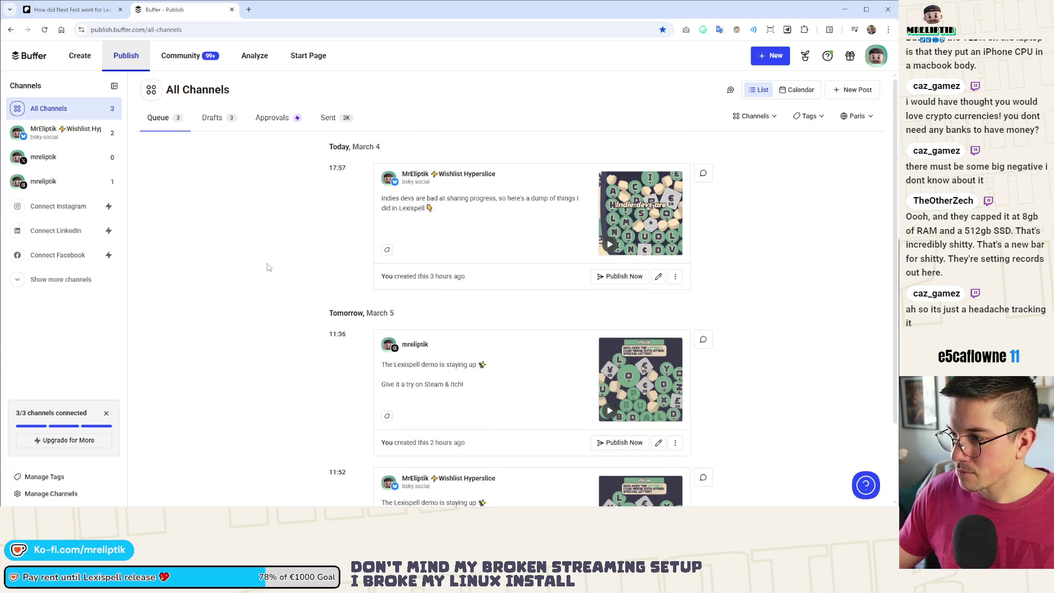
{"action": "scroll", "coordinate": [269, 272], "scroll_direction": "down", "scroll_amount": 3}
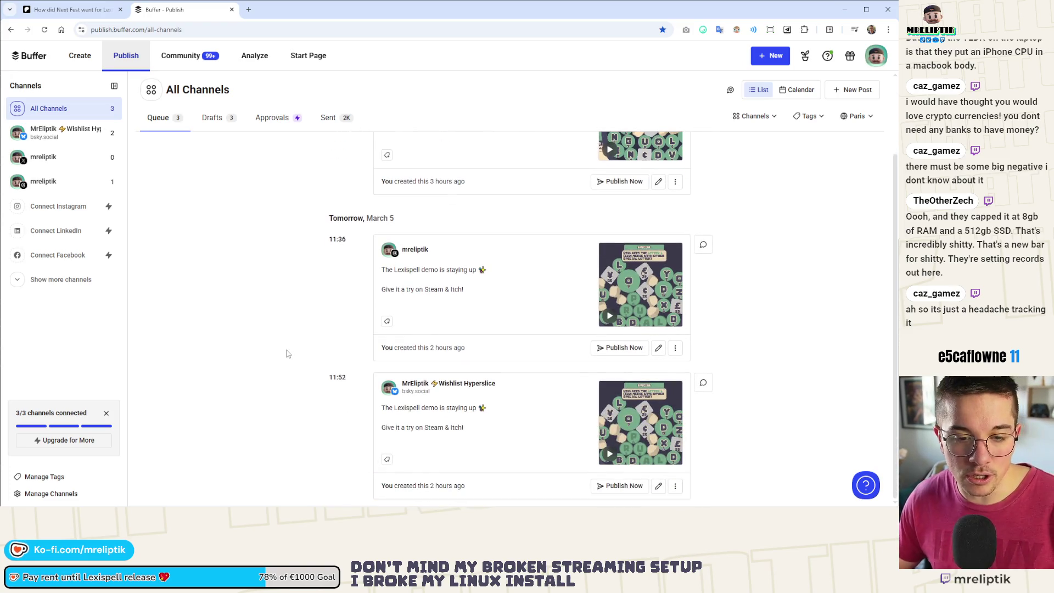
{"action": "left_click", "coordinate": [621, 486]}
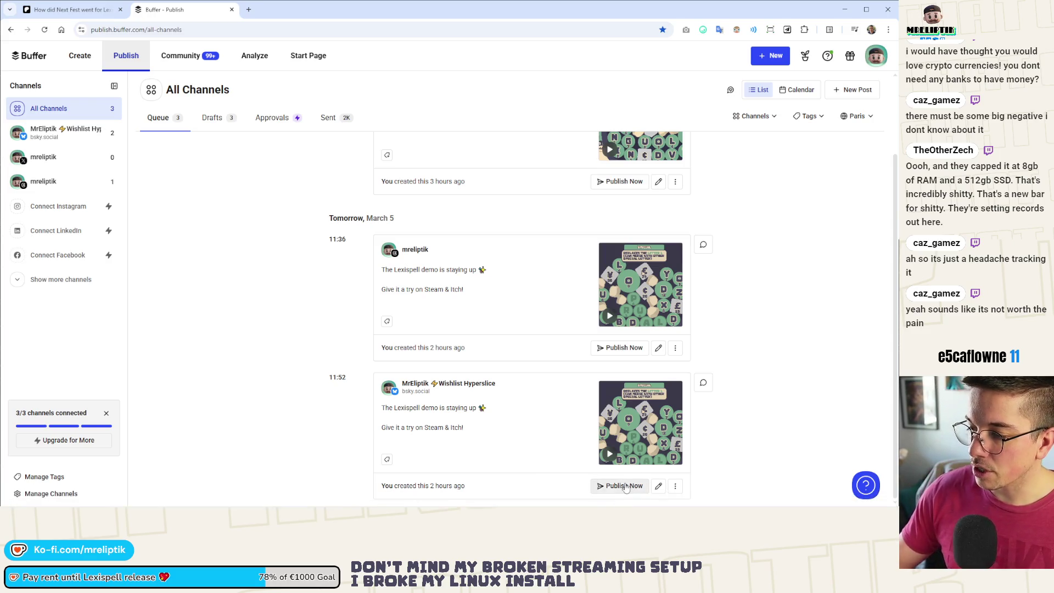
{"action": "left_click", "coordinate": [623, 348]}
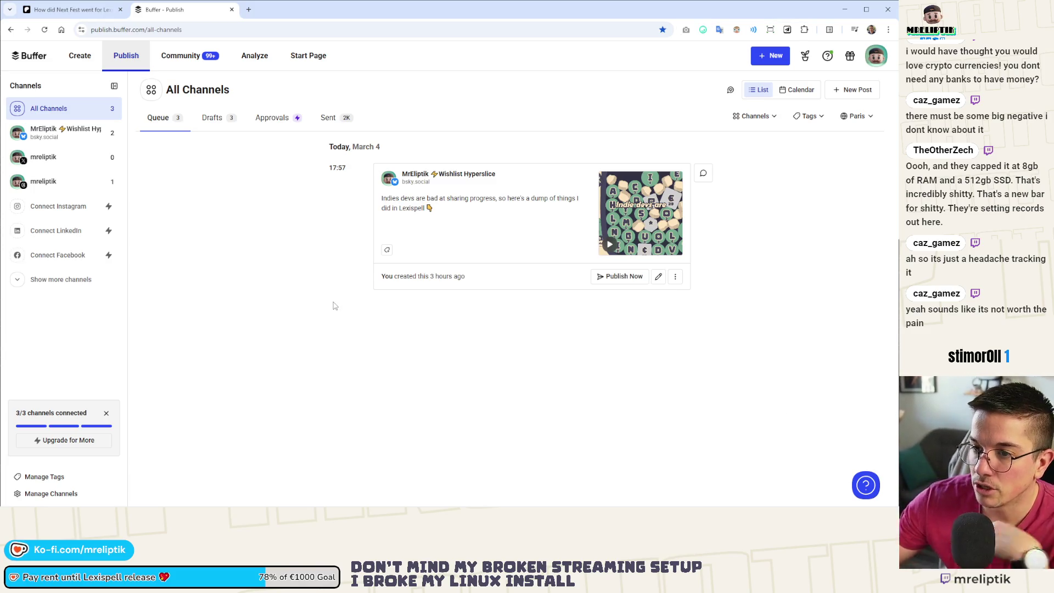
Close the Buffer tab and the browser window holding the Patreon Next Fest post.
{"action": "middle_click", "coordinate": [186, 13]}
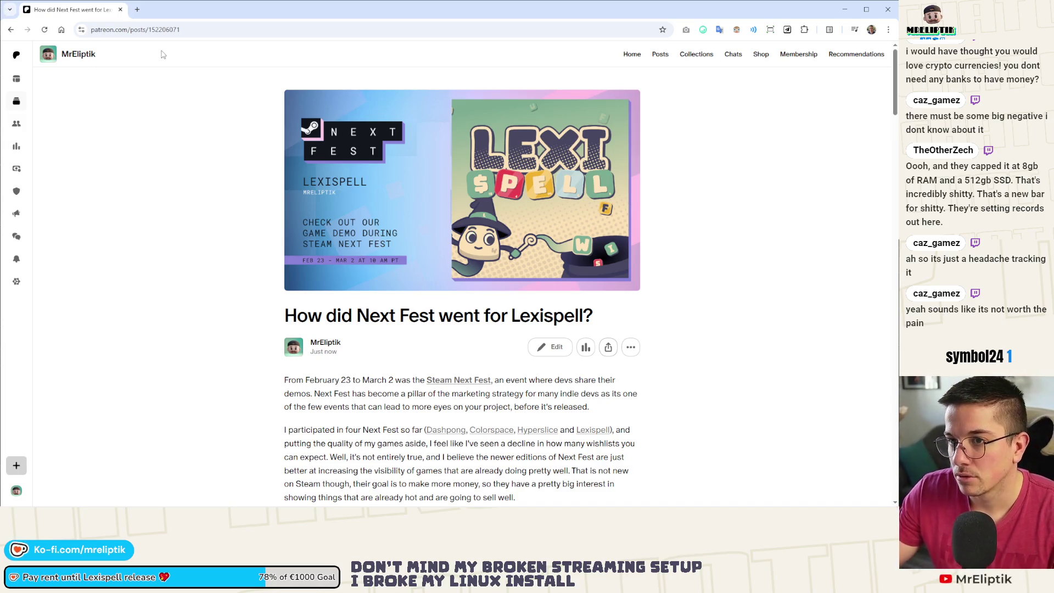
{"action": "left_click", "coordinate": [121, 9]}
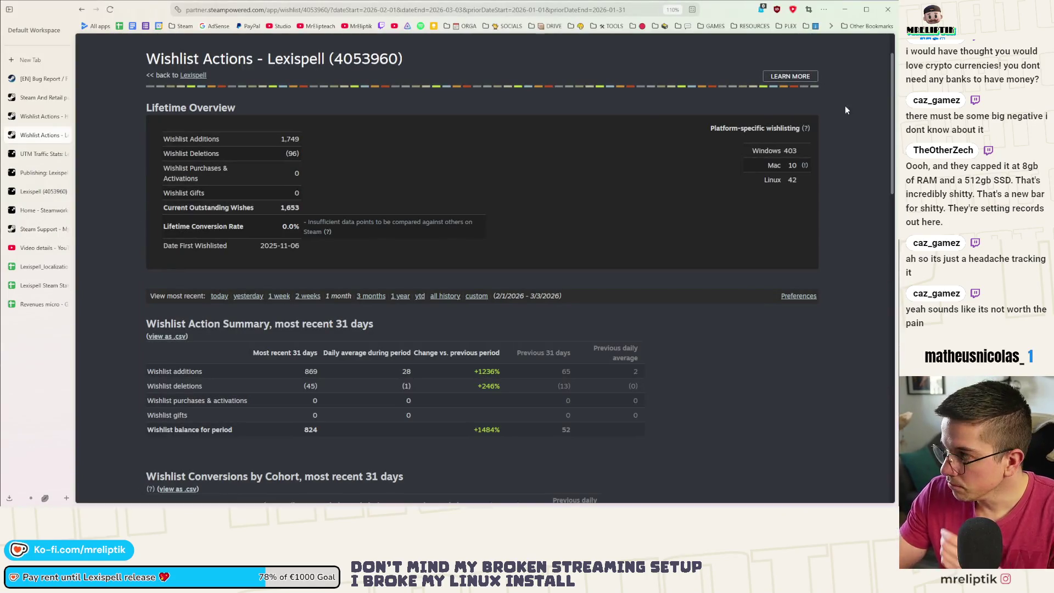
From the Lexispell :: Events bookmark, create a new News announcement event and go to its Artwork section.
{"action": "left_click", "coordinate": [182, 26]}
{"action": "left_click", "coordinate": [197, 87]}
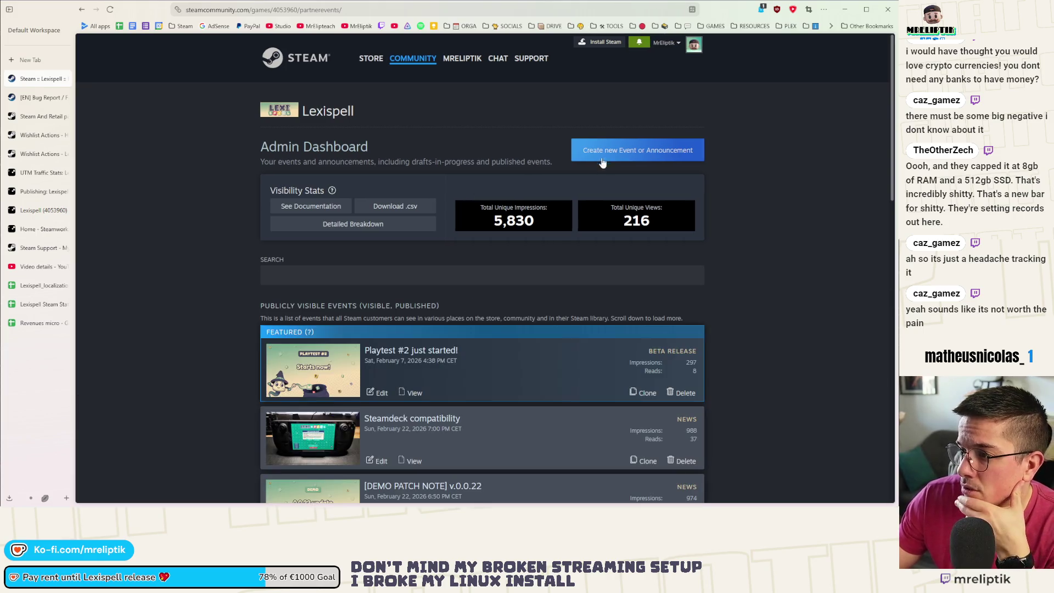
{"action": "left_click", "coordinate": [638, 150]}
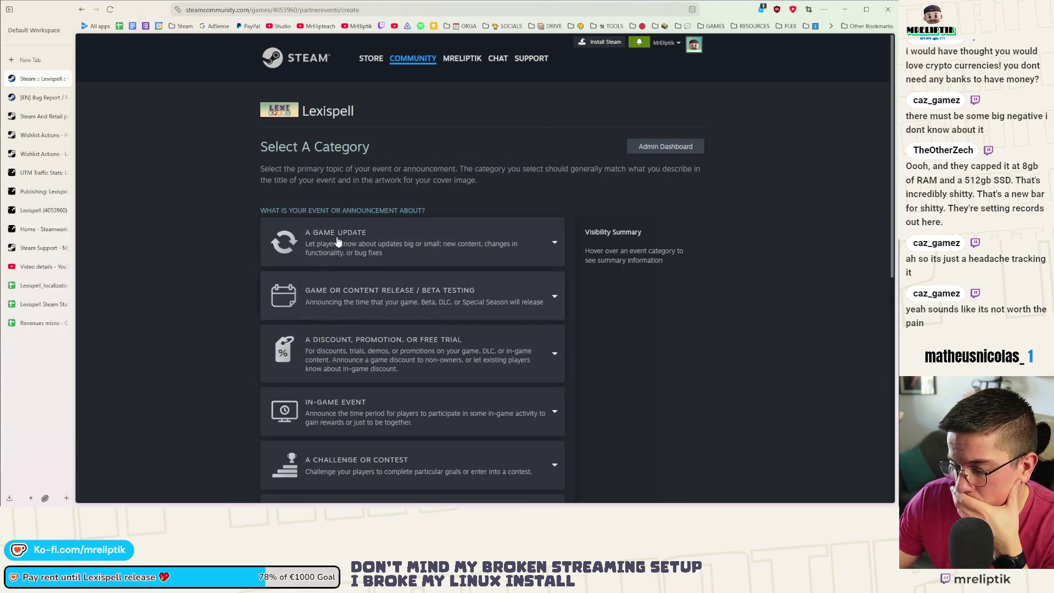
{"action": "scroll", "coordinate": [322, 345], "scroll_direction": "down", "scroll_amount": 1}
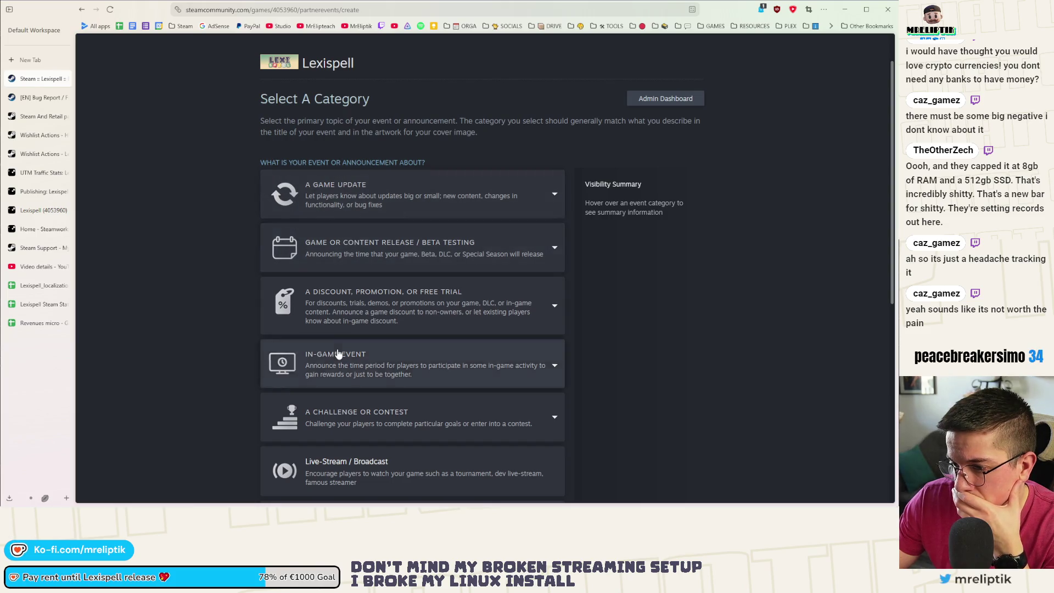
{"action": "scroll", "coordinate": [343, 357], "scroll_direction": "down", "scroll_amount": 4}
{"action": "left_click", "coordinate": [370, 334]}
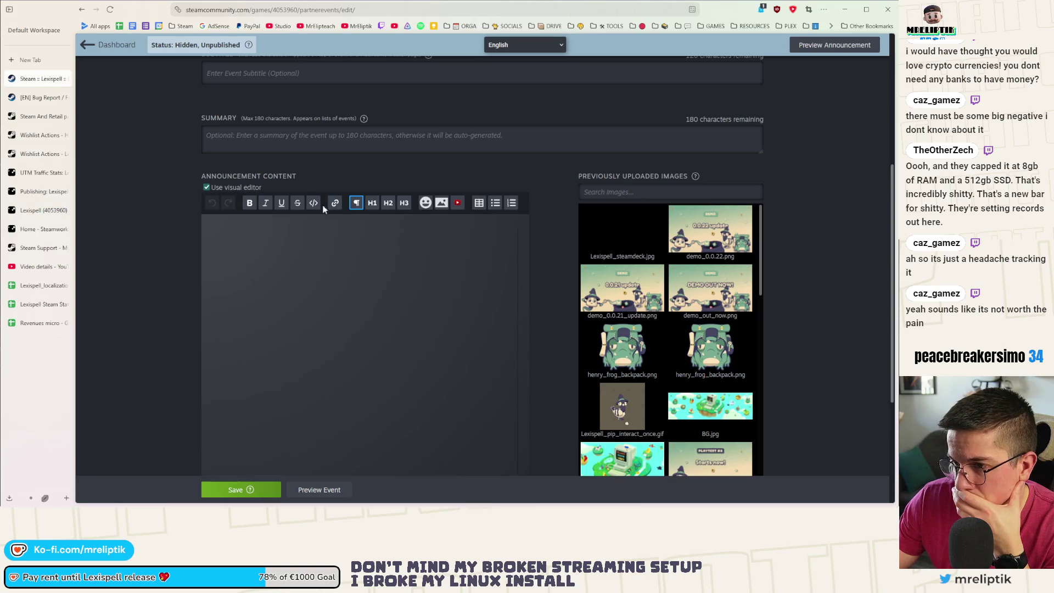
{"action": "scroll", "coordinate": [417, 307], "scroll_direction": "up", "scroll_amount": 1}
{"action": "left_click", "coordinate": [346, 165]}
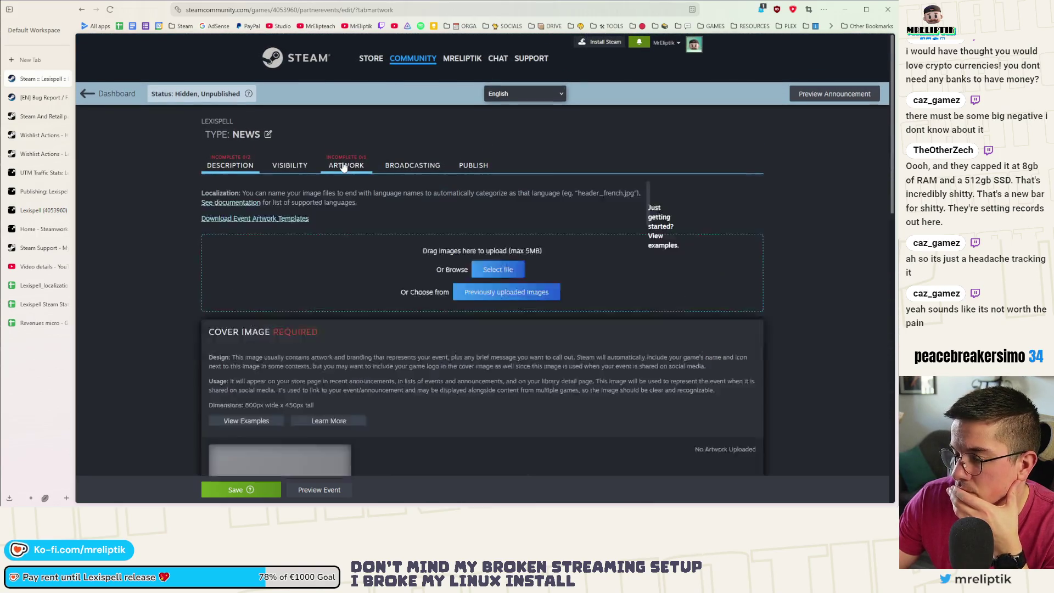
Load Lexispell_next_fest_full.png from the Next Fest February 2026 folder as event artwork.
{"action": "left_click", "coordinate": [498, 309]}
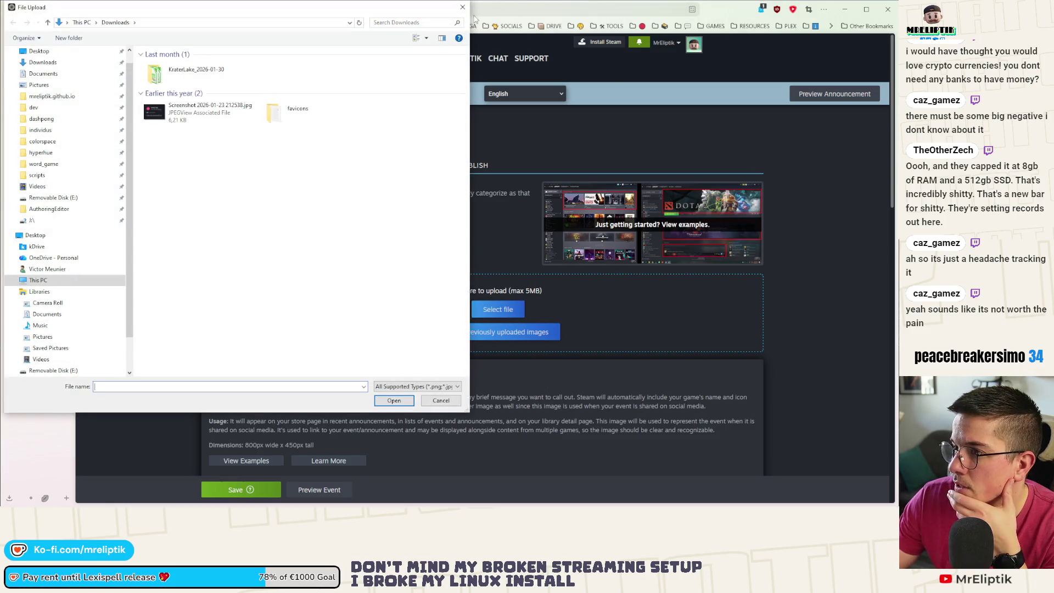
{"action": "left_click", "coordinate": [462, 7]}
{"action": "mouse_move", "coordinate": [585, 318]}
{"action": "left_mouse_down"}
{"action": "mouse_move", "coordinate": [456, 300]}
{"action": "mouse_move", "coordinate": [496, 306]}
{"action": "left_mouse_up"}
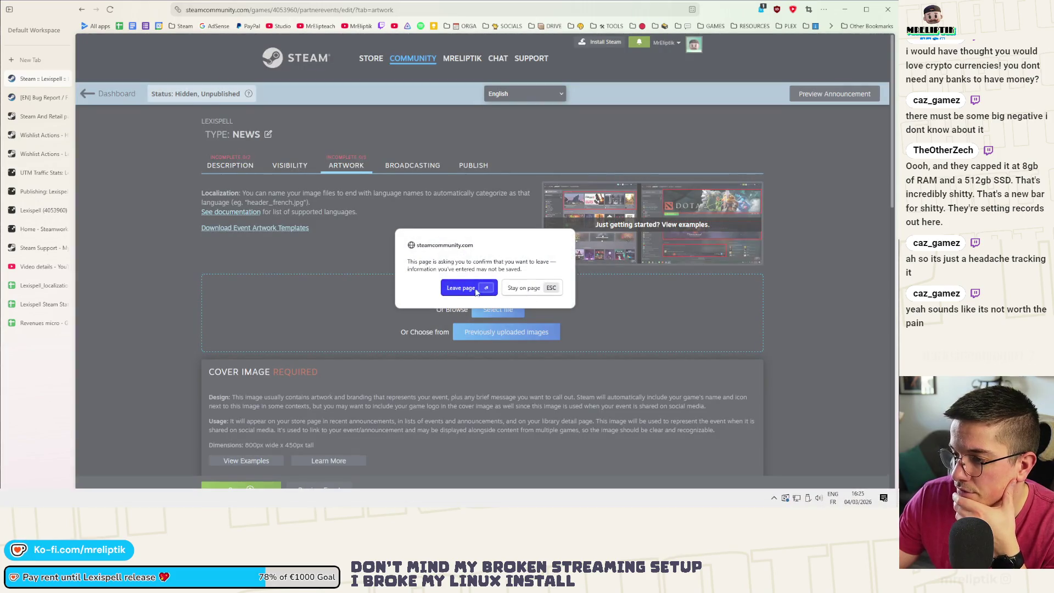
{"action": "left_click", "coordinate": [521, 291]}
{"action": "left_click", "coordinate": [486, 311]}
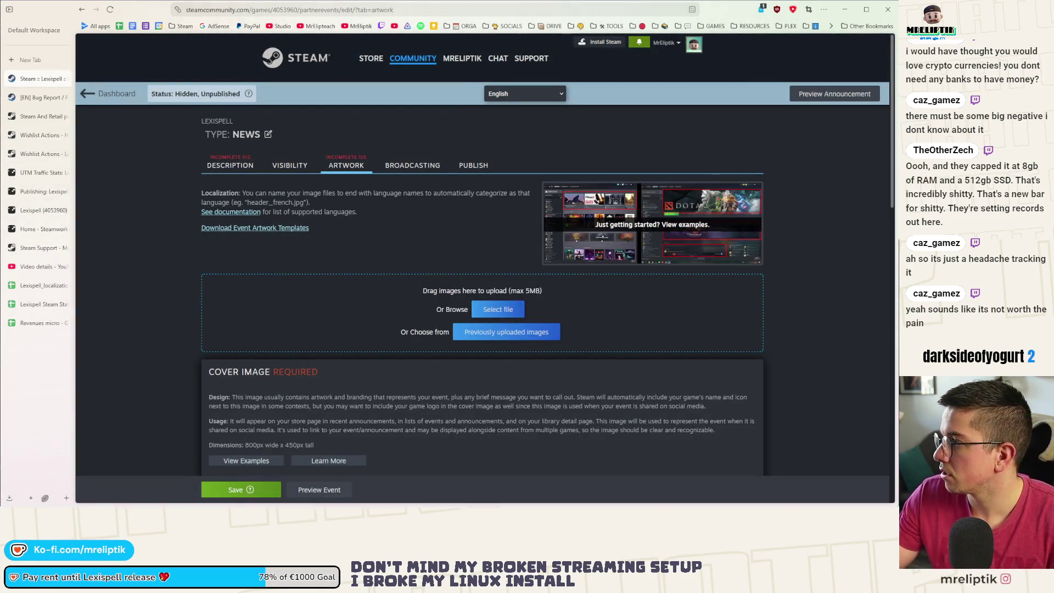
{"action": "left_click", "coordinate": [220, 22]}
{"action": "key", "text": "ctrl+v"}
{"action": "key", "text": "Return"}
{"action": "double_click", "coordinate": [186, 95]}
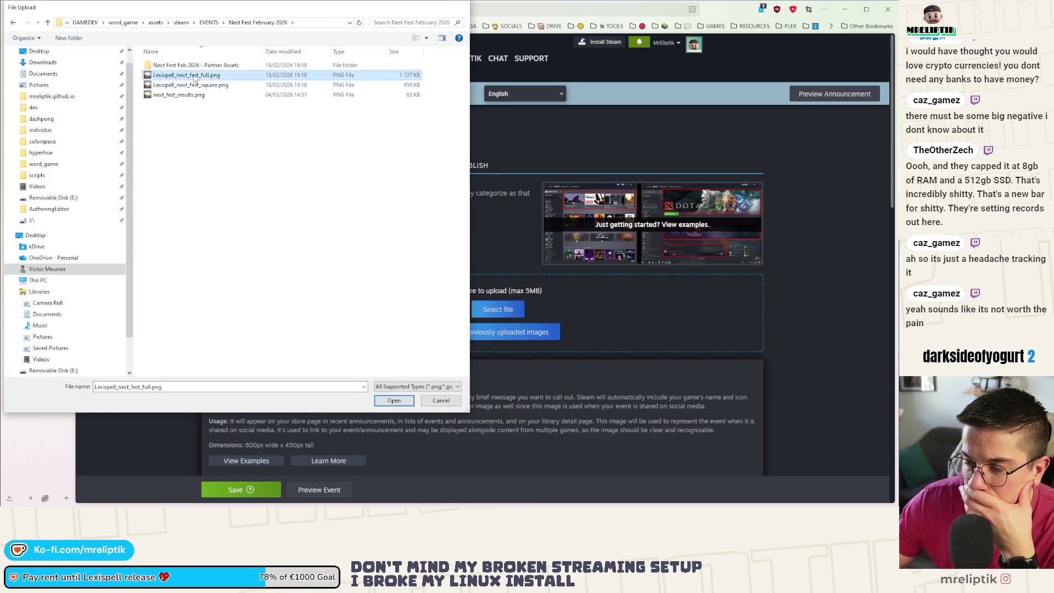
{"action": "scroll", "coordinate": [483, 261], "scroll_direction": "down", "scroll_amount": 5}
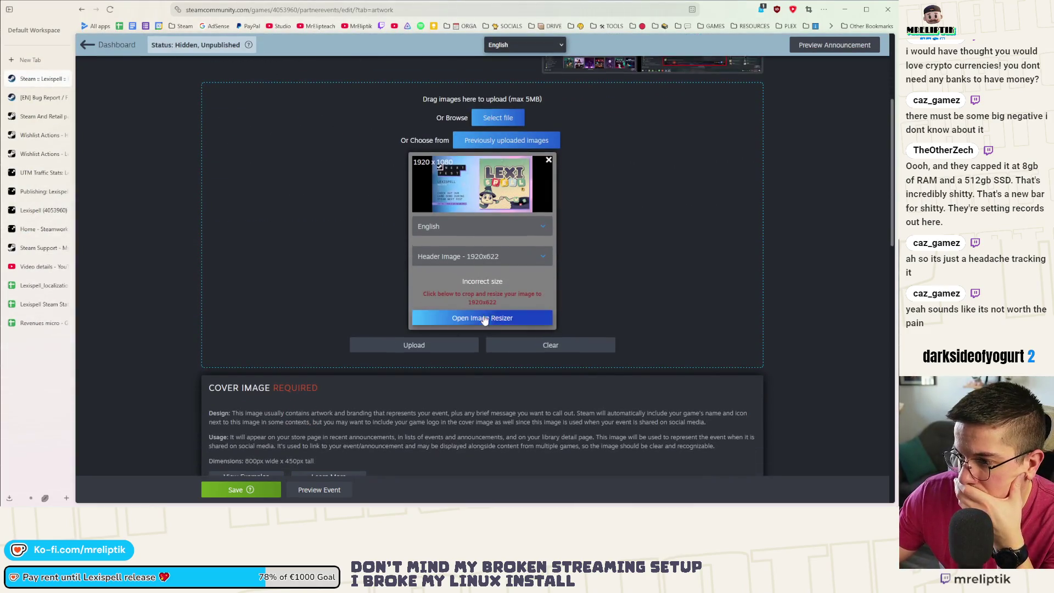
Set the image type to Cover Image 800x450 and crop over the full banner.
{"action": "left_click", "coordinate": [483, 318]}
{"action": "left_click", "coordinate": [714, 85]}
{"action": "left_click", "coordinate": [483, 257]}
{"action": "left_click", "coordinate": [440, 298]}
{"action": "left_click", "coordinate": [482, 320]}
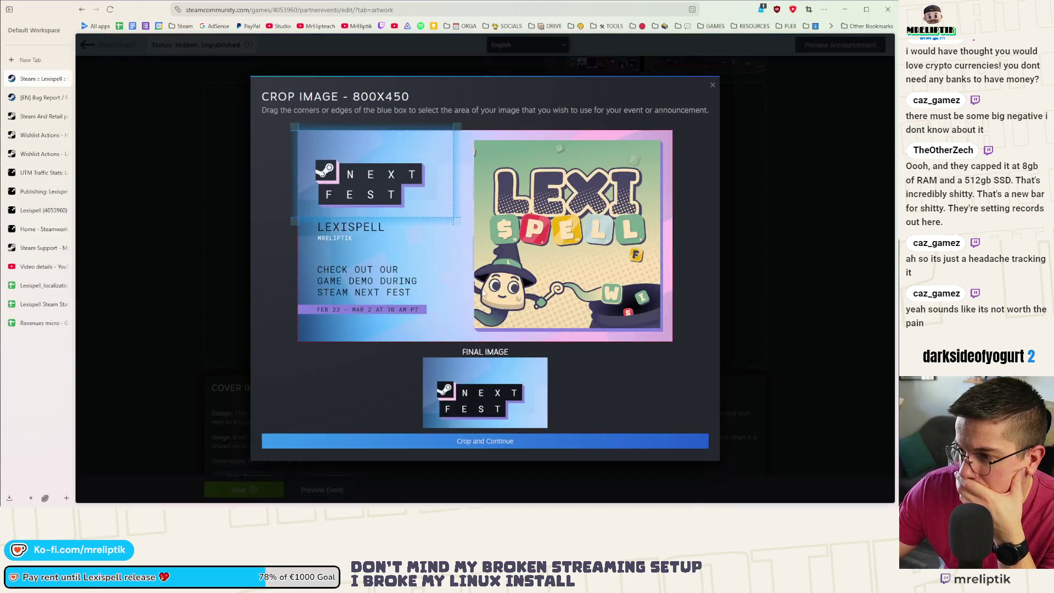
{"action": "left_click_drag", "start_coordinate": [454, 216], "coordinate": [675, 366]}
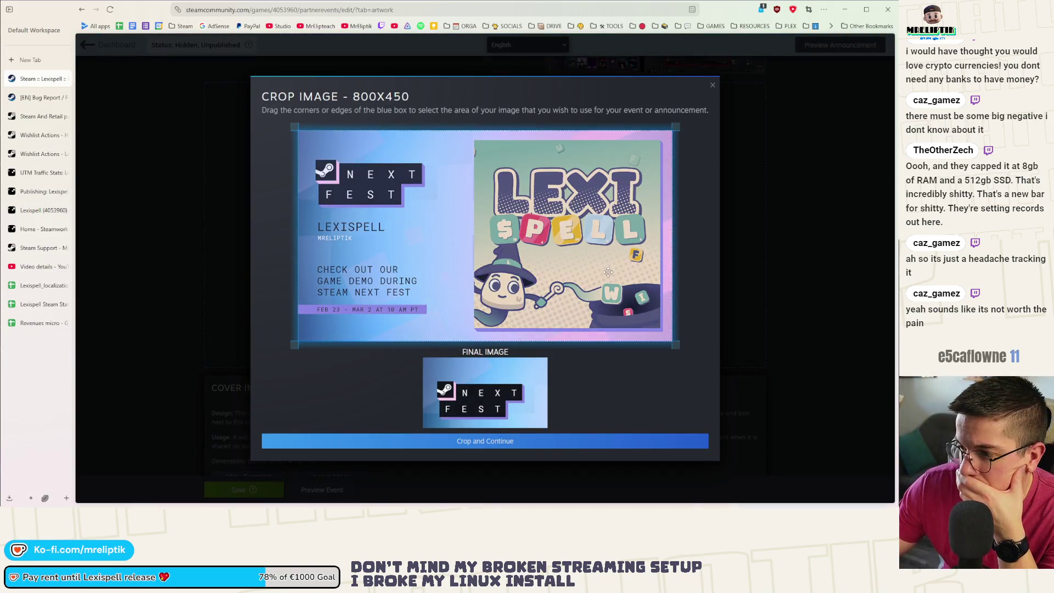
{"action": "left_click", "coordinate": [488, 442]}
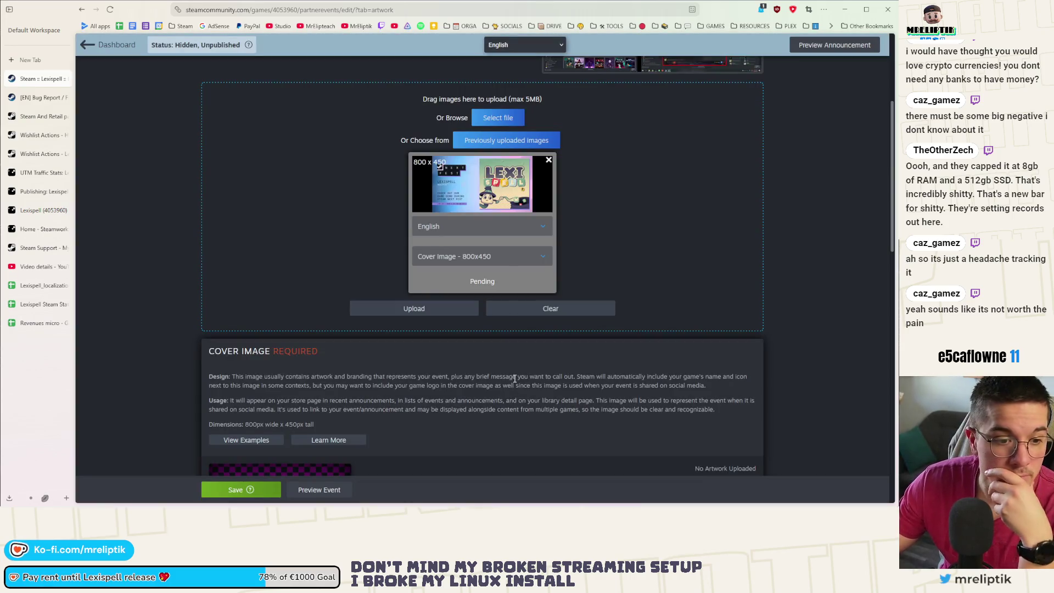
Upload the cropped 800x450 cover image so the Artwork section reads complete 1/1.
{"action": "left_click", "coordinate": [416, 308]}
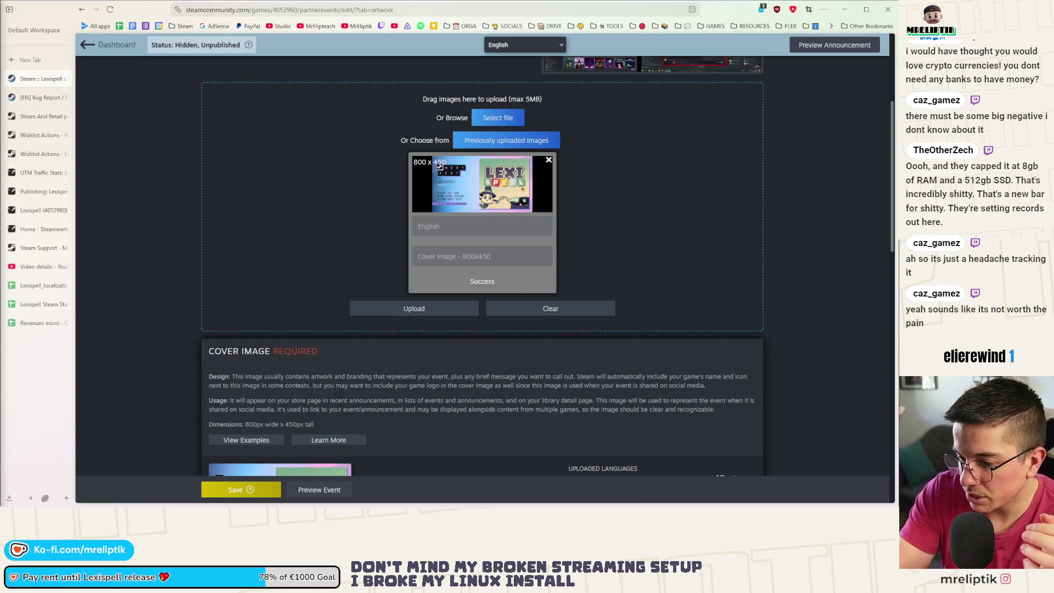
{"action": "scroll", "coordinate": [437, 252], "scroll_direction": "down", "scroll_amount": 2}
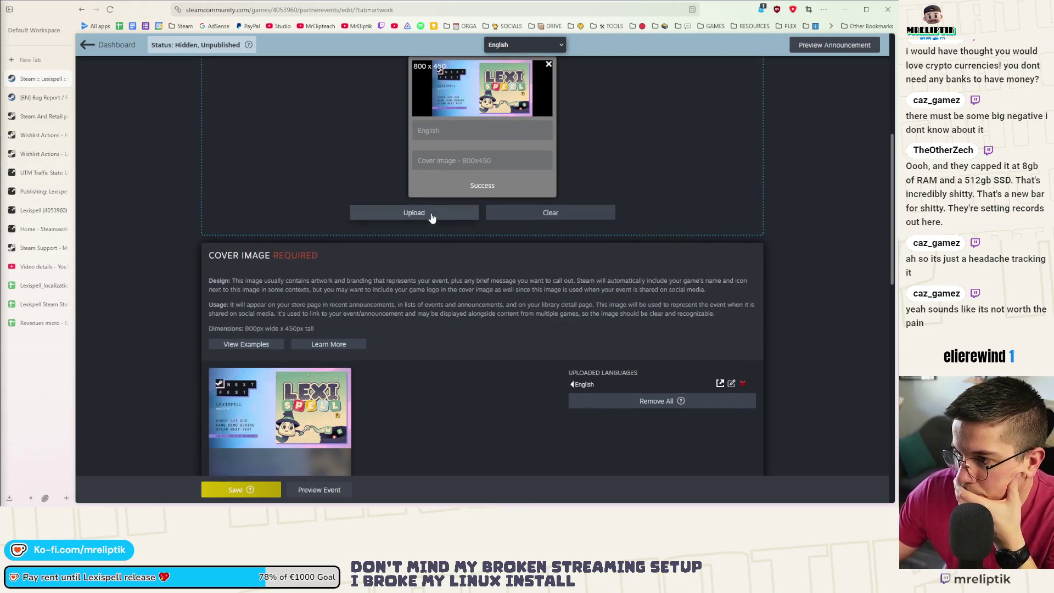
{"action": "scroll", "coordinate": [247, 449], "scroll_direction": "down", "scroll_amount": 4}
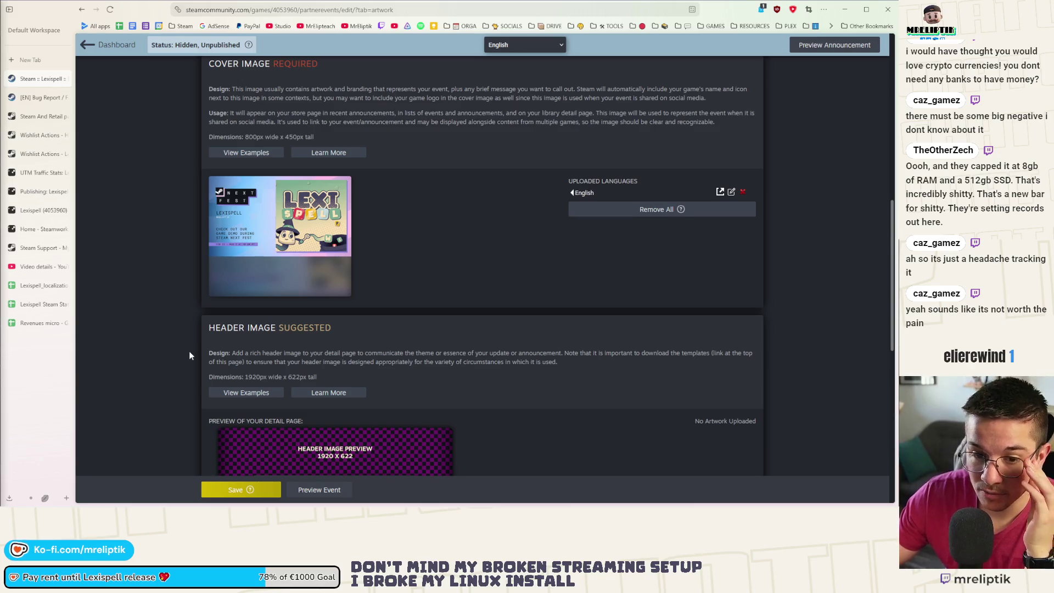
{"action": "scroll", "coordinate": [200, 434], "scroll_direction": "down", "scroll_amount": 6}
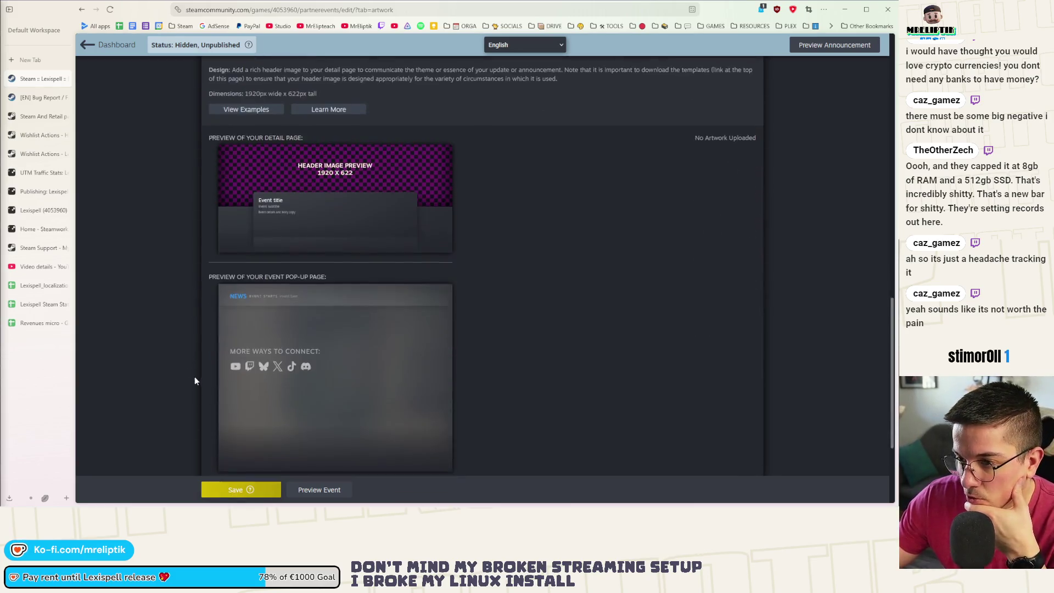
{"action": "scroll", "coordinate": [219, 361], "scroll_direction": "up", "scroll_amount": 5}
{"action": "scroll", "coordinate": [217, 362], "scroll_direction": "up", "scroll_amount": 1}
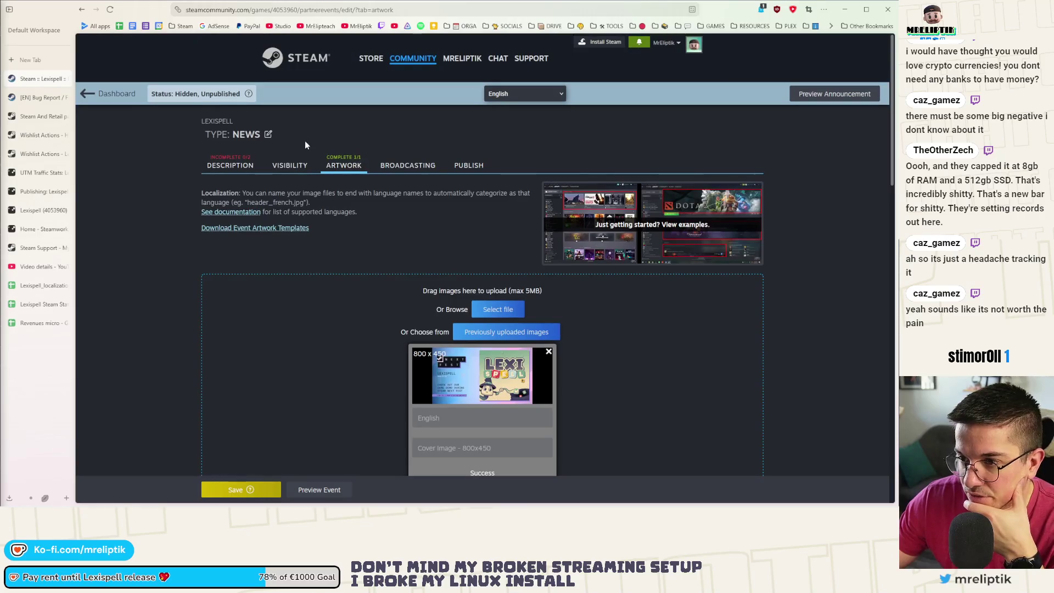
Enter the announcement title 'Next Fest is finished but the demo stays up!' on the Description tab.
{"action": "left_click", "coordinate": [230, 165]}
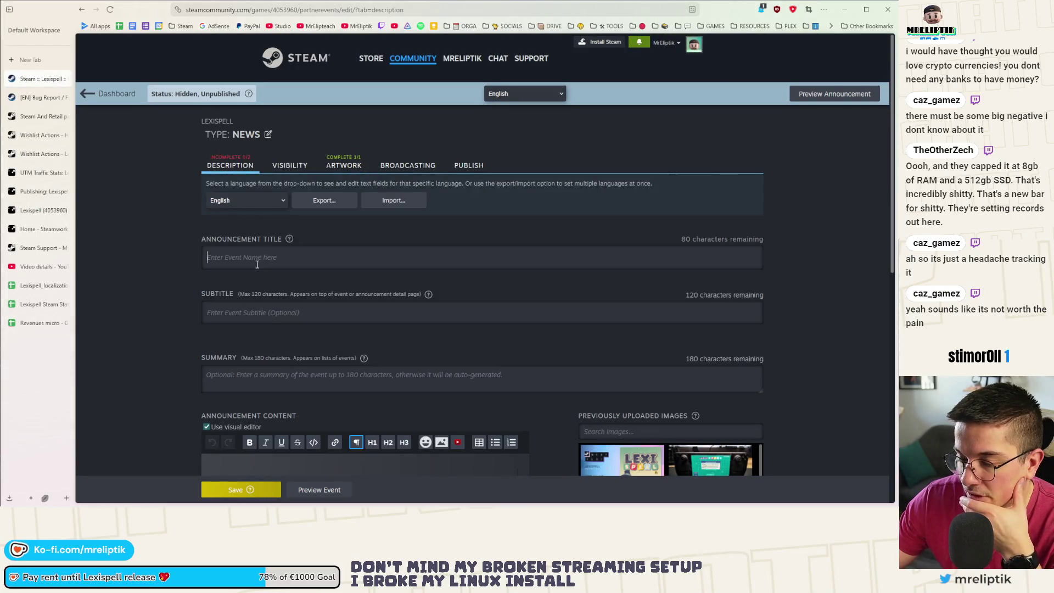
{"action": "left_click", "coordinate": [295, 259]}
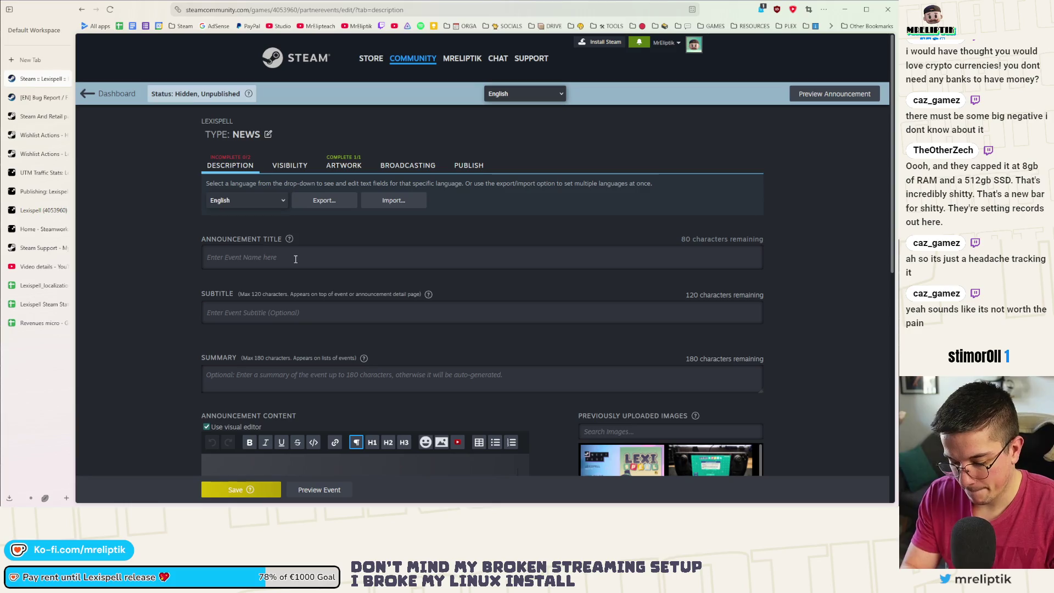
{"action": "type", "text": "N"}
{"action": "key", "text": "BackSpace"}
{"action": "type", "text": "Fest if"}
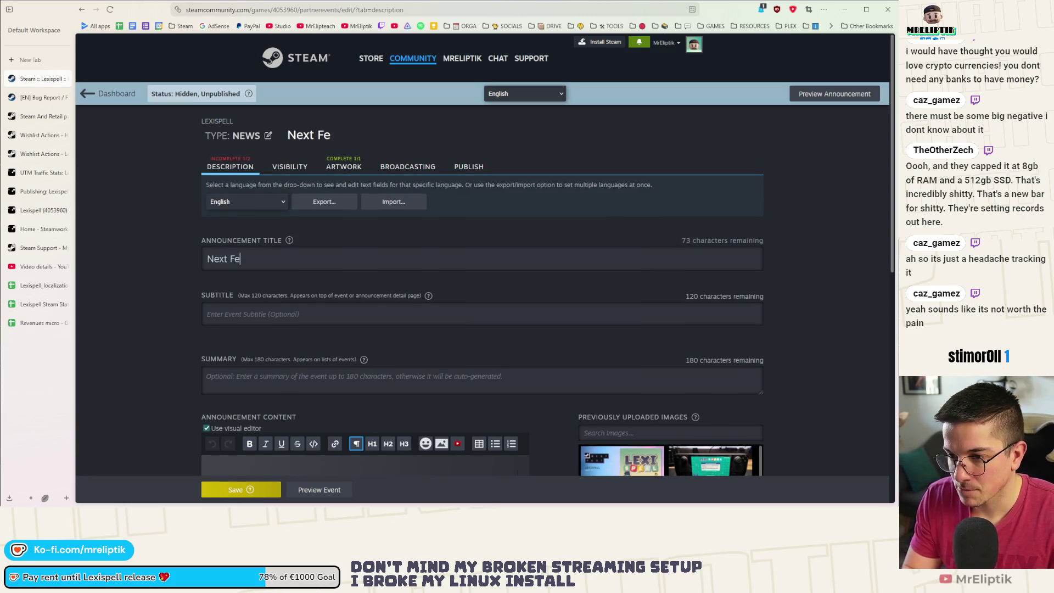
{"action": "key", "text": "BackSpace"}
{"action": "key", "text": "BackSpace"}
{"action": "type", "text": "s "}
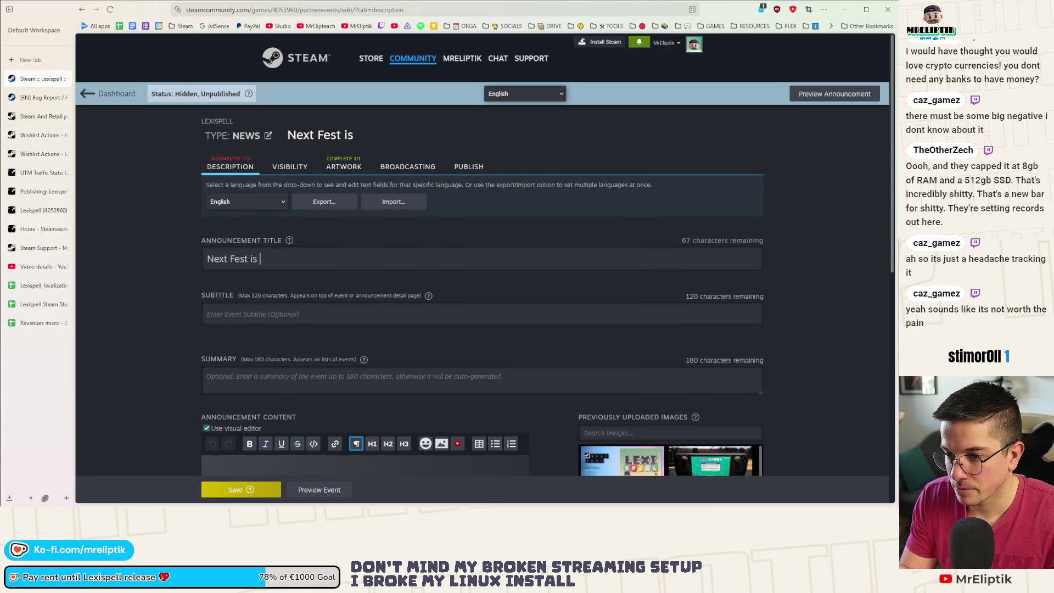
{"action": "type", "text": "finished but the demo staty"}
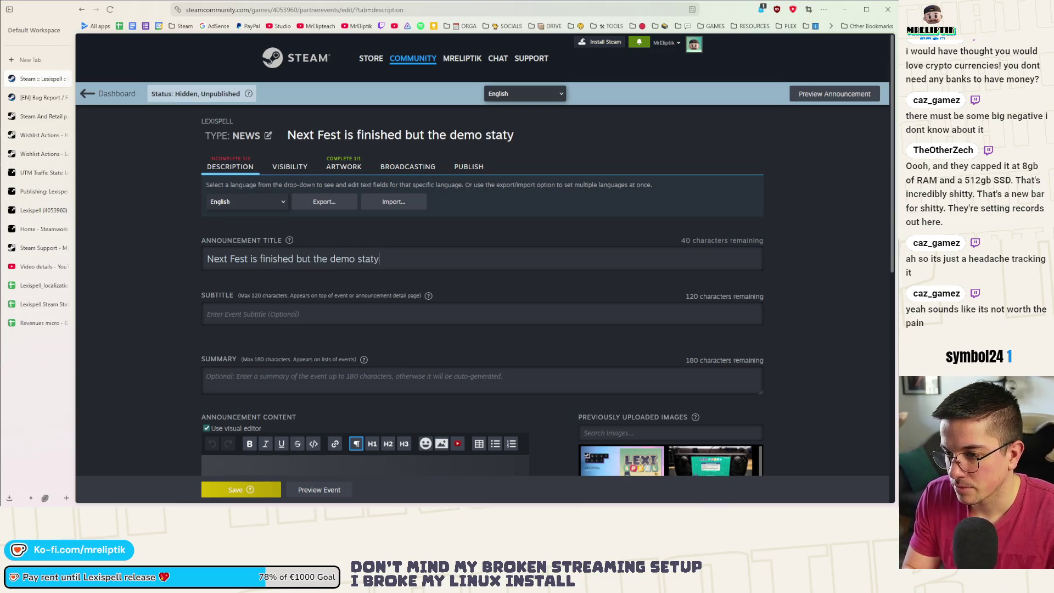
{"action": "key", "text": "BackSpace"}
{"action": "key", "text": "BackSpace"}
{"action": "type", "text": "ys up!"}
Save the event draft and move over to the YouTube Studio video page.
{"action": "scroll", "coordinate": [271, 399], "scroll_direction": "down", "scroll_amount": 3}
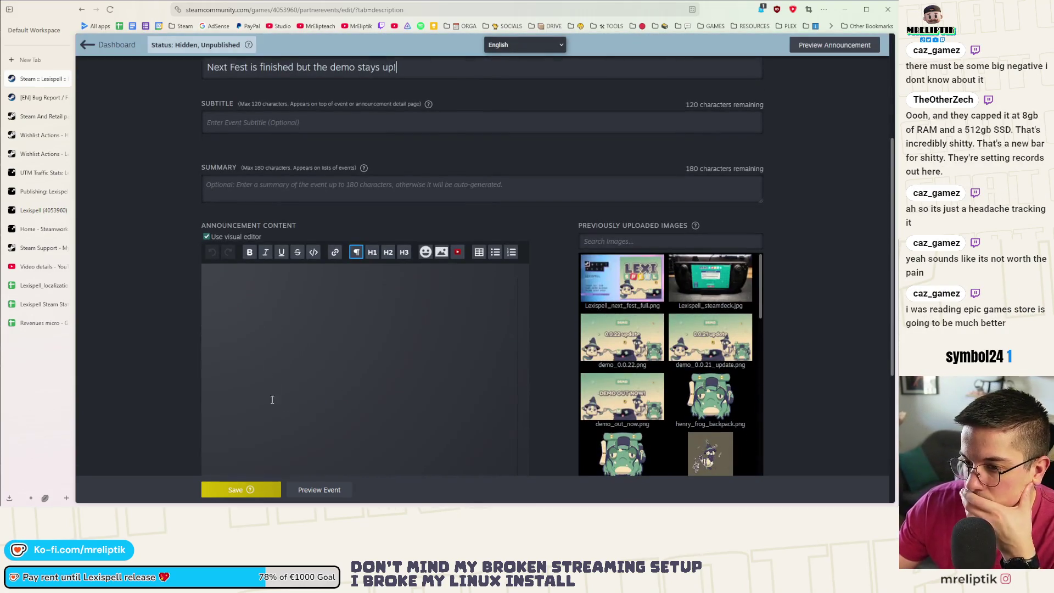
{"action": "left_click", "coordinate": [235, 491]}
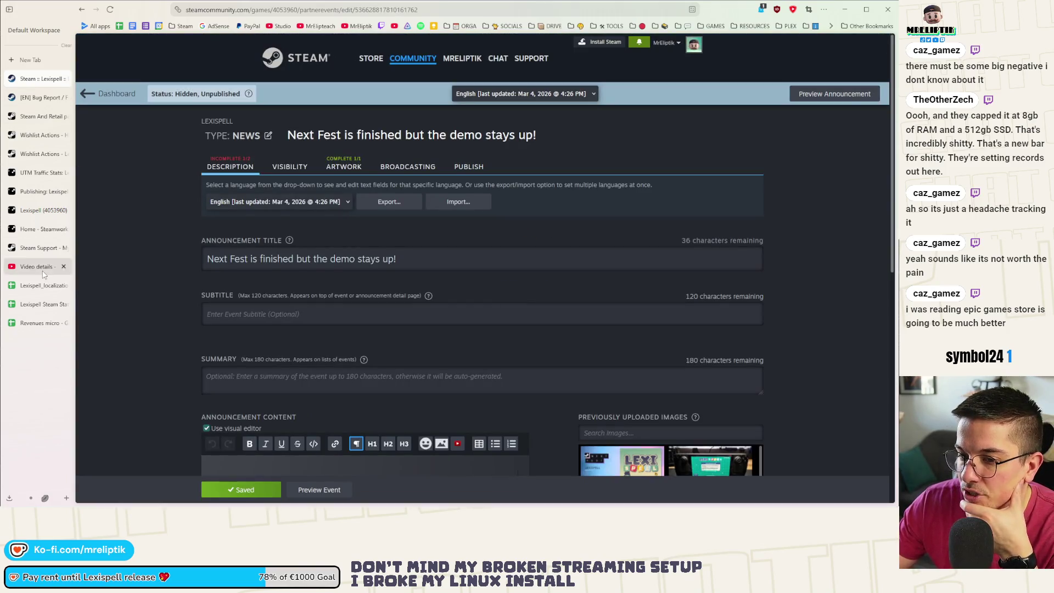
{"action": "left_click", "coordinate": [41, 266]}
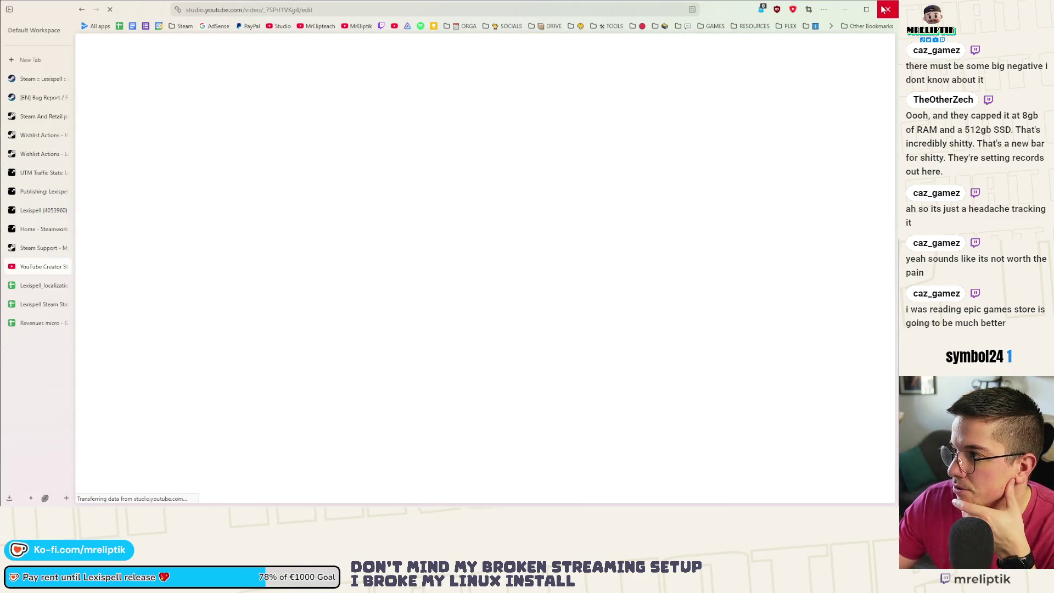
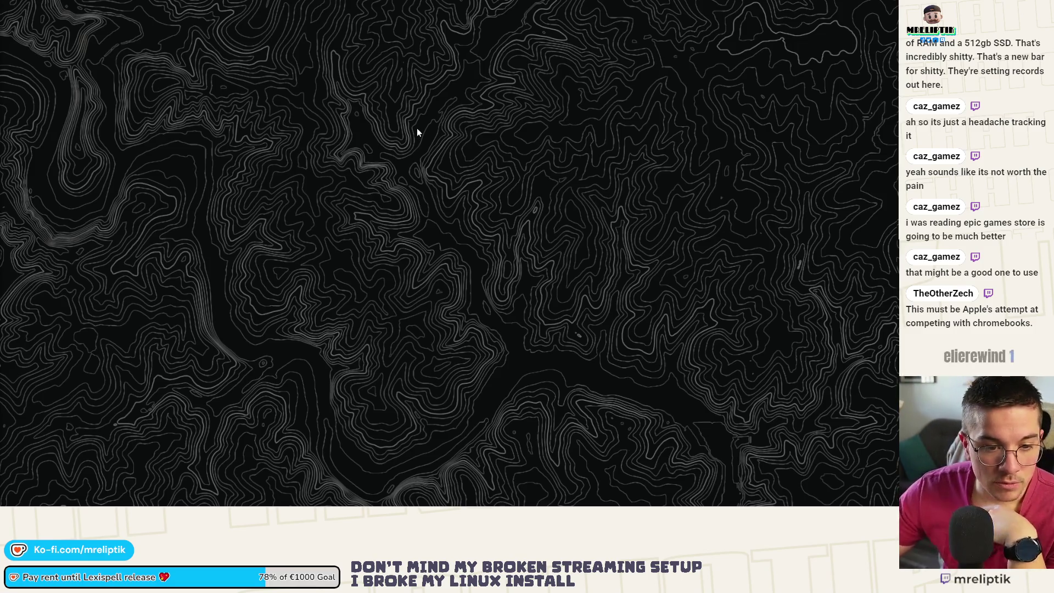
Close Affinity Designer, discarding unsaved changes to word_game_assets, and reopen the Start menu.
{"action": "left_click", "coordinate": [11, 497]}
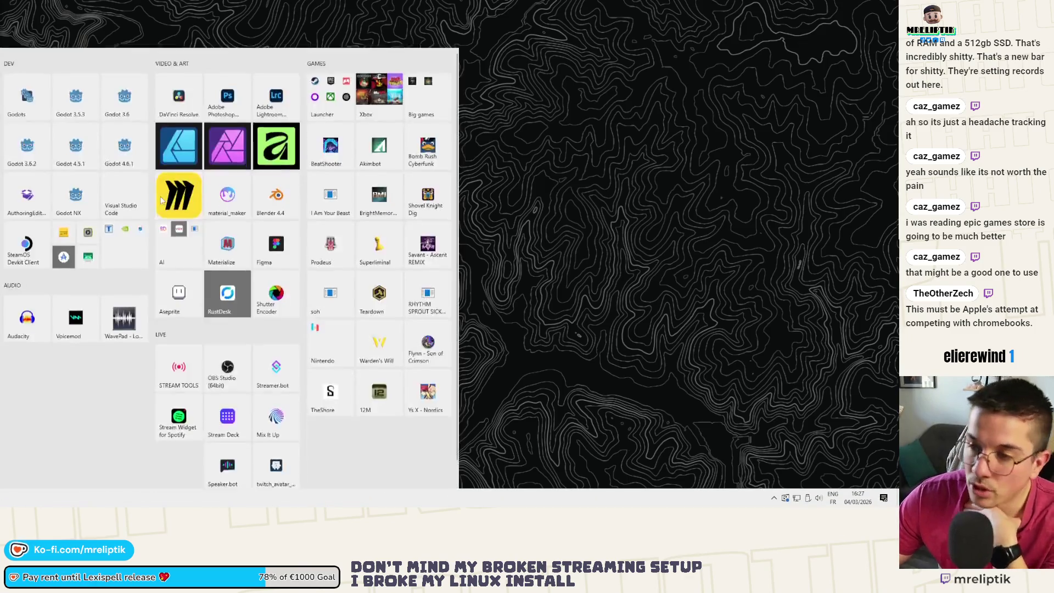
{"action": "key", "text": "Escape"}
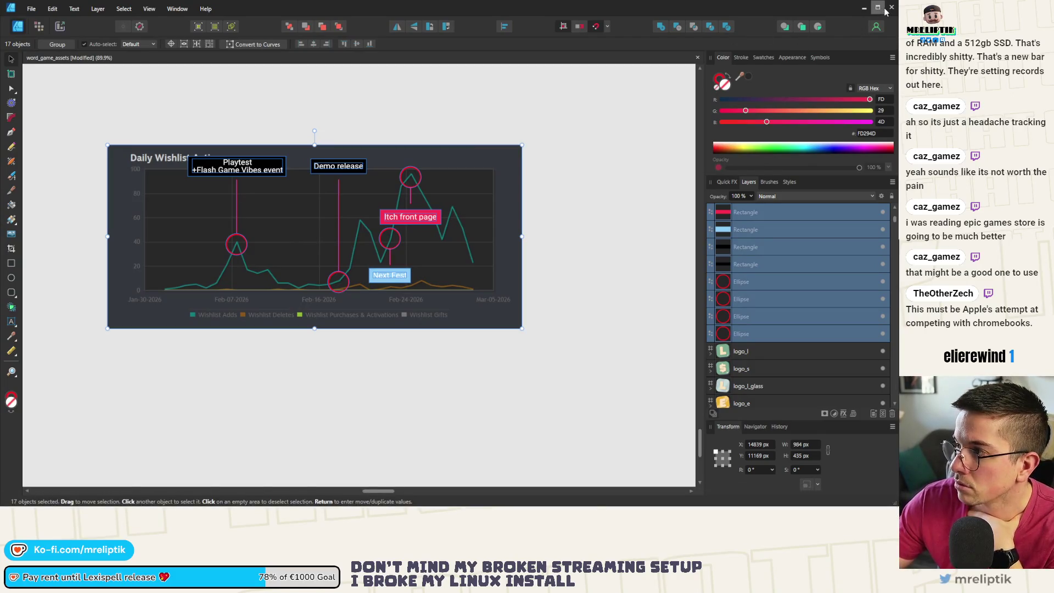
{"action": "left_click", "coordinate": [892, 7]}
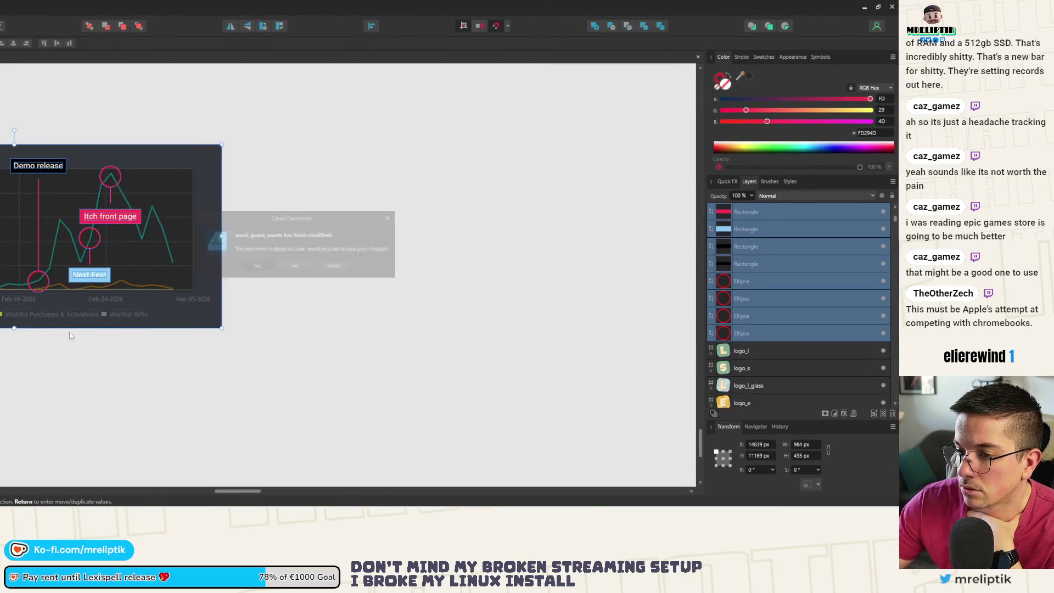
{"action": "key", "text": "n"}
{"action": "key", "text": "super"}
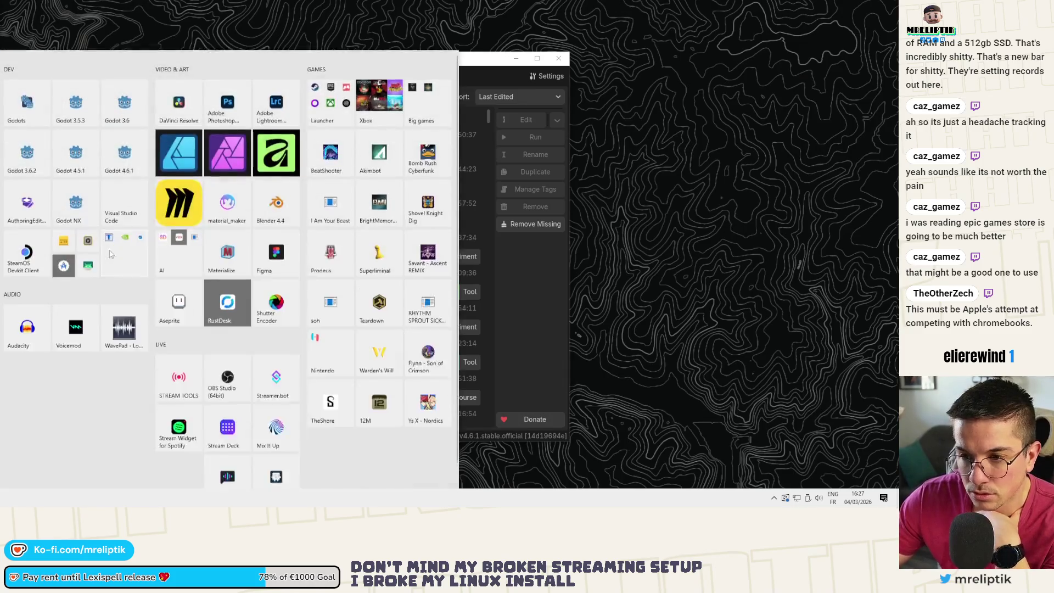
Launch Visual Studio Code and open the Lexispell project from the Godot Project Manager.
{"action": "left_click", "coordinate": [130, 186]}
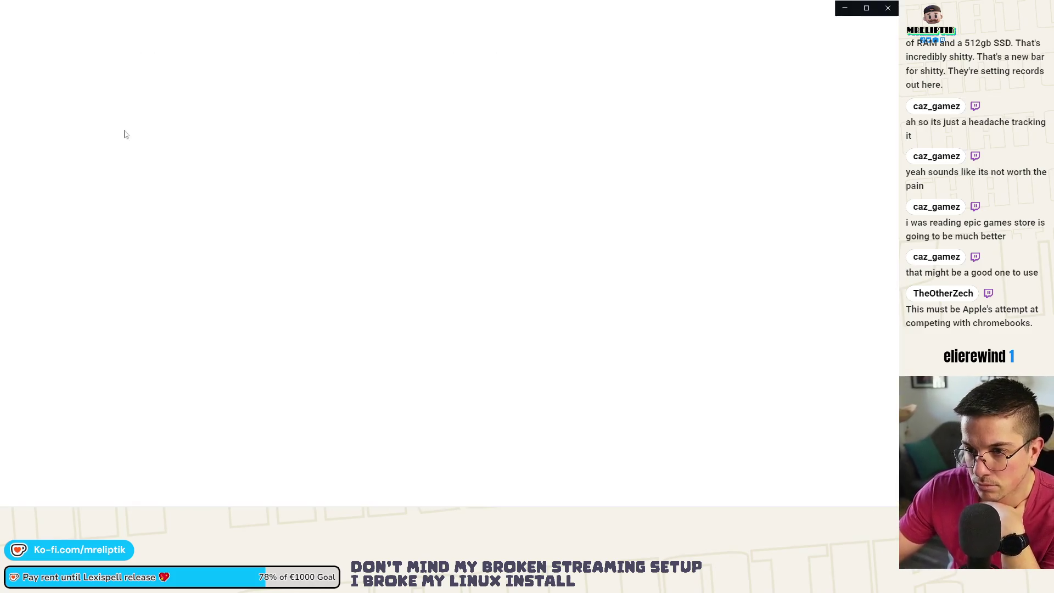
{"action": "key", "text": "alt+Tab"}
{"action": "double_click", "coordinate": [134, 124]}
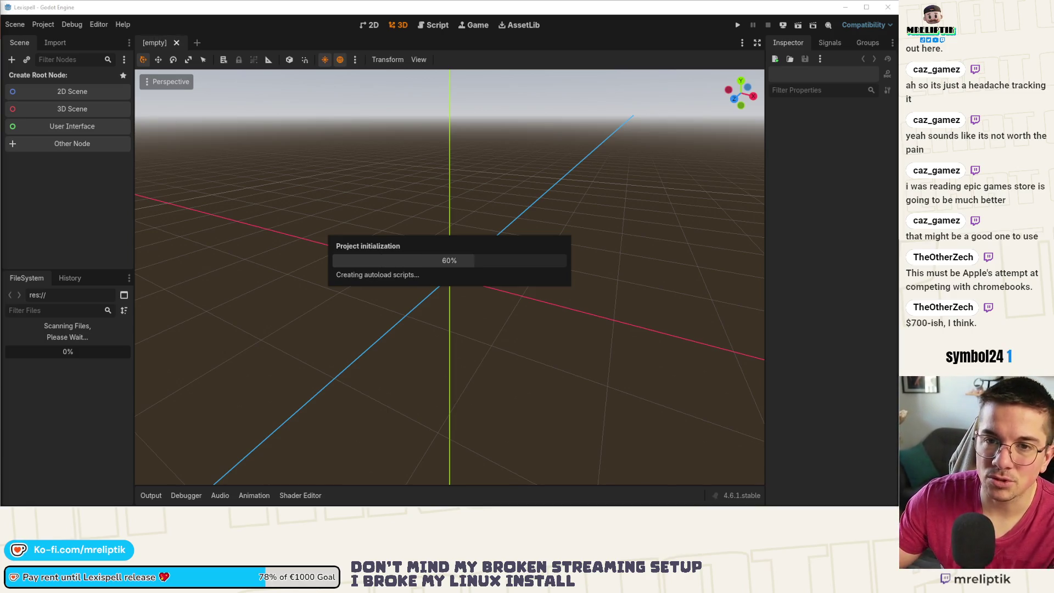
{"action": "left_click", "coordinate": [14, 164]}
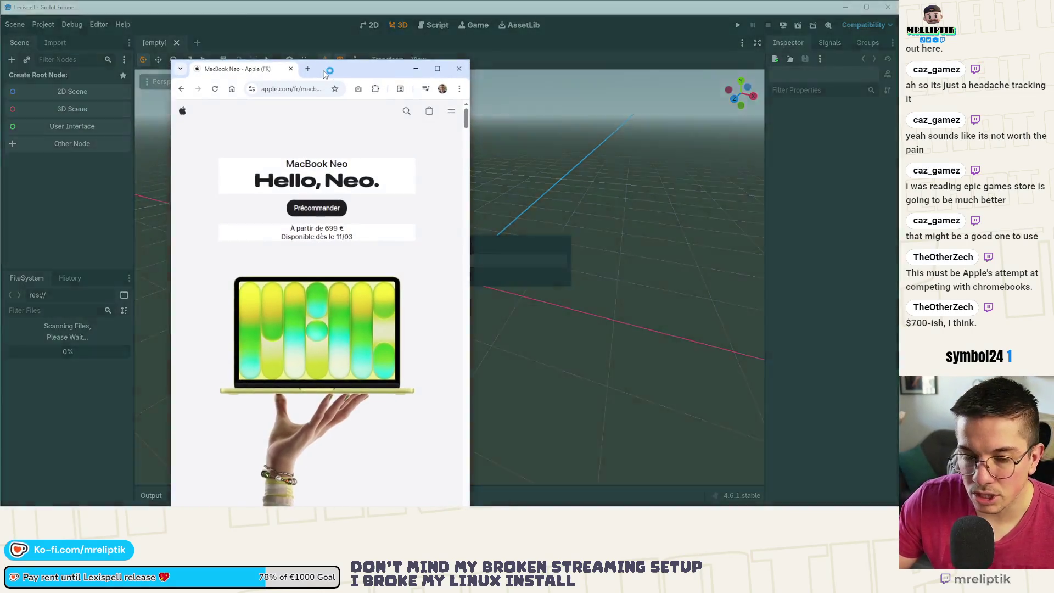
Maximize Chrome and scroll the MacBook Neo page to the Points forts. carousel.
{"action": "double_click", "coordinate": [325, 73]}
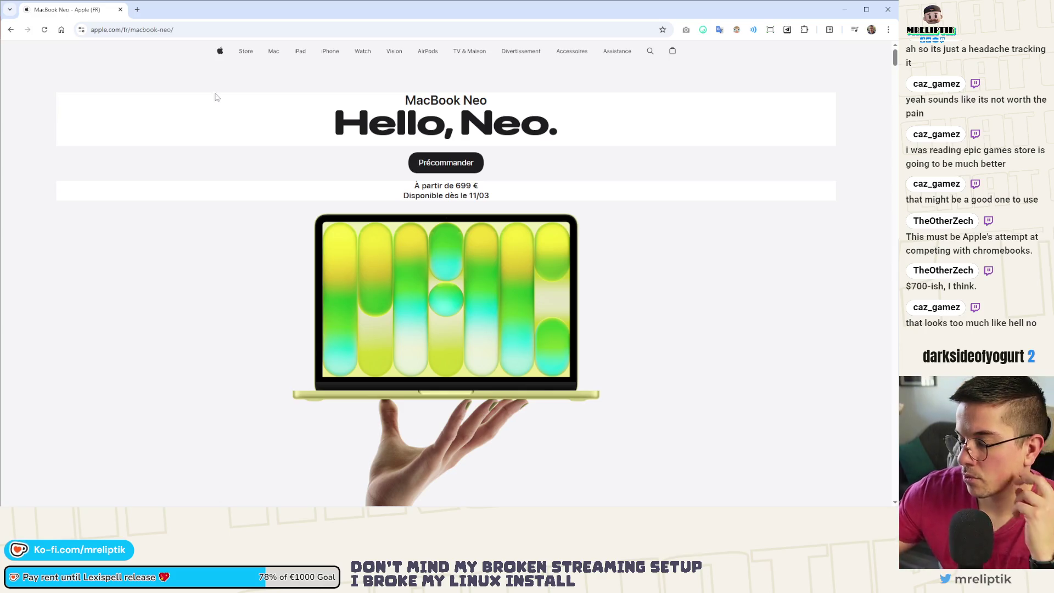
{"action": "scroll", "coordinate": [228, 281], "scroll_direction": "down", "scroll_amount": 10}
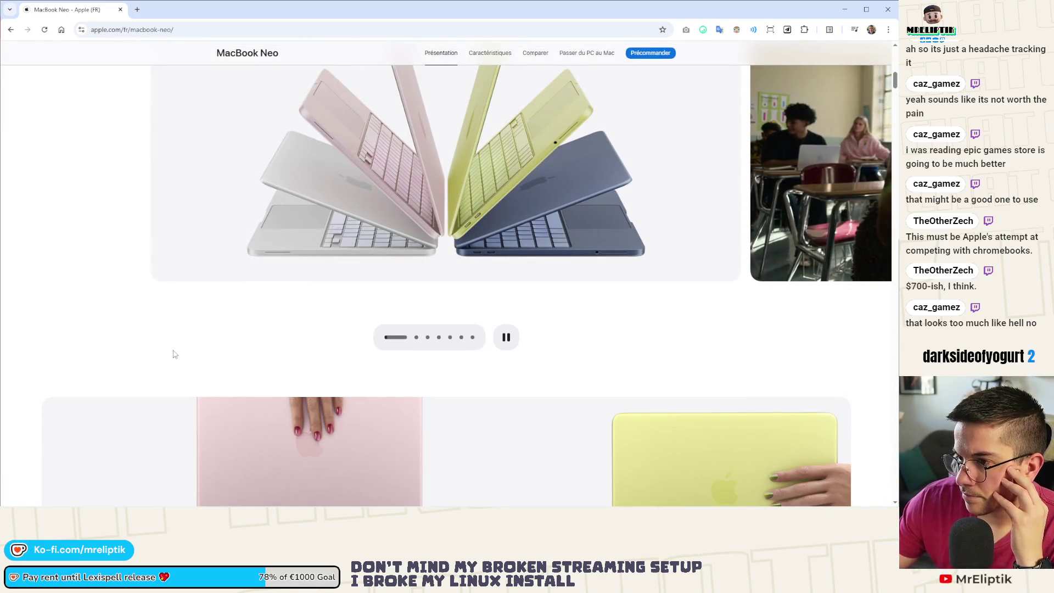
{"action": "scroll", "coordinate": [159, 367], "scroll_direction": "up", "scroll_amount": 2}
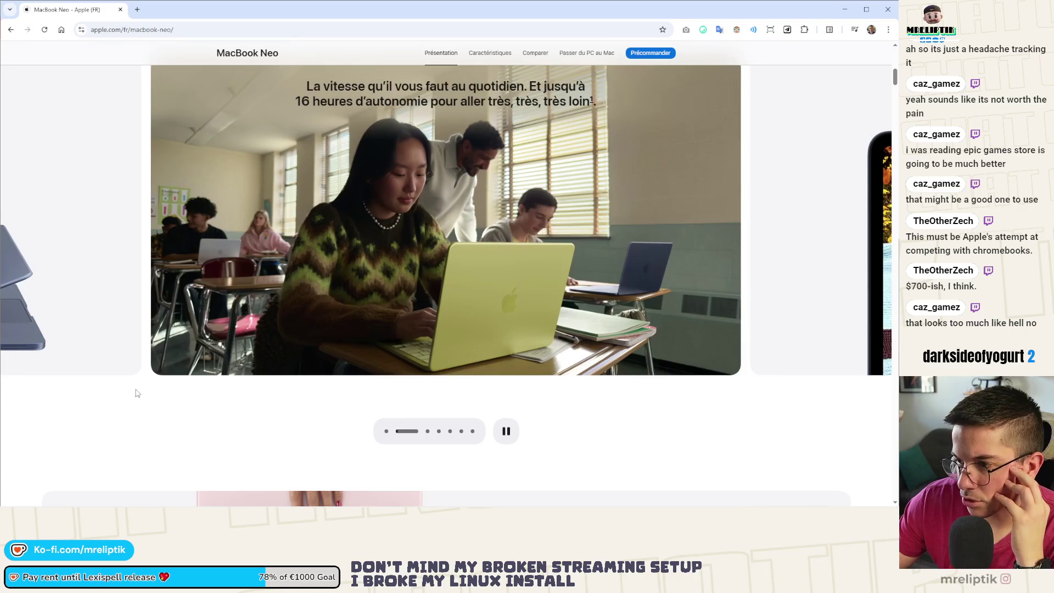
{"action": "scroll", "coordinate": [452, 253], "scroll_direction": "up", "scroll_amount": 1}
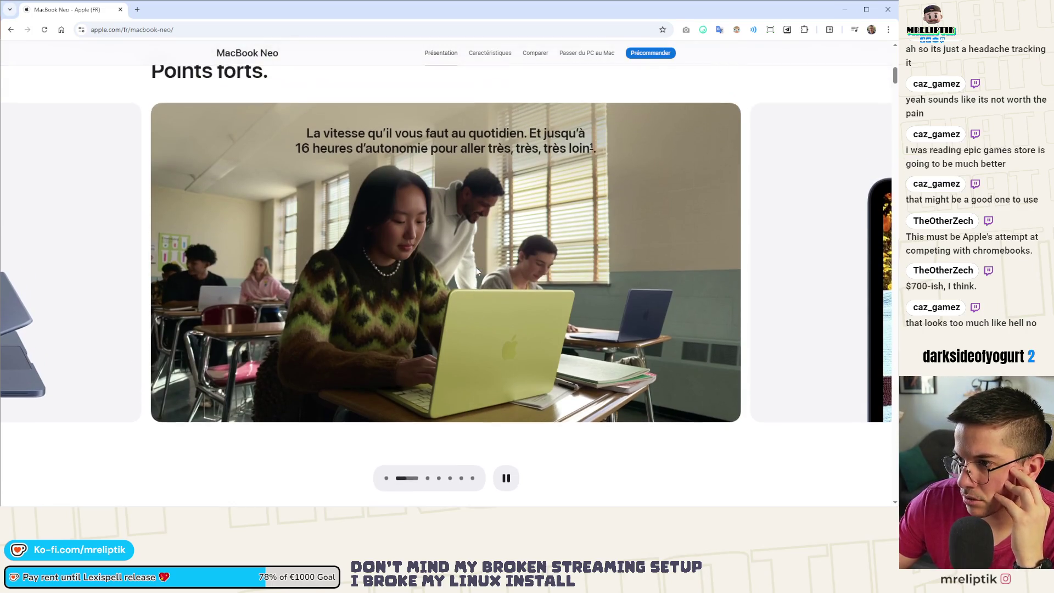
Browse the highlights carousel slides: Mac and iPhone, apps, security, classroom and Liquid Retina.
{"action": "left_click", "coordinate": [790, 265]}
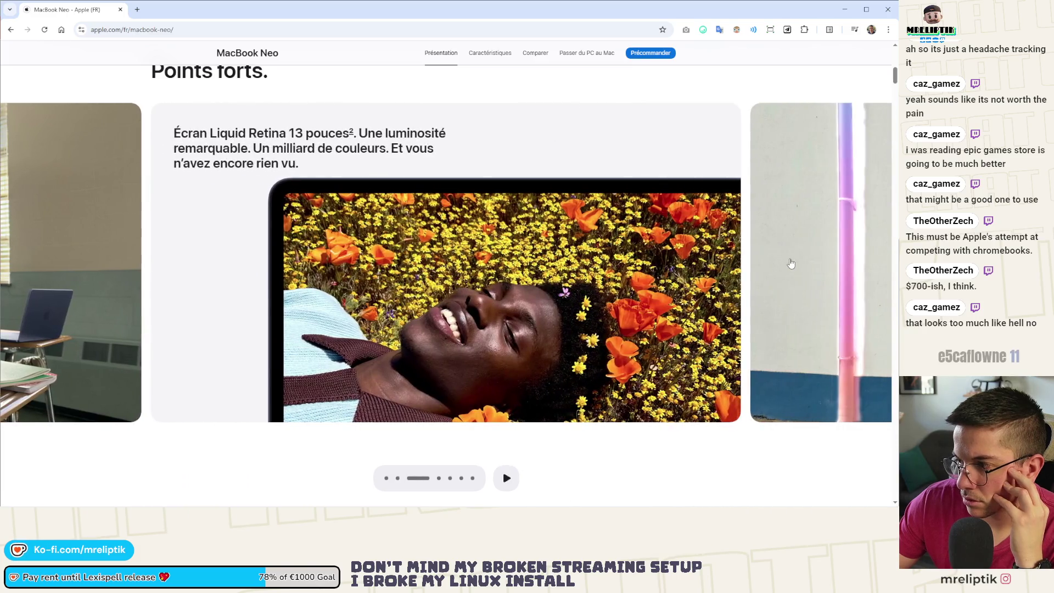
{"action": "left_click", "coordinate": [791, 263]}
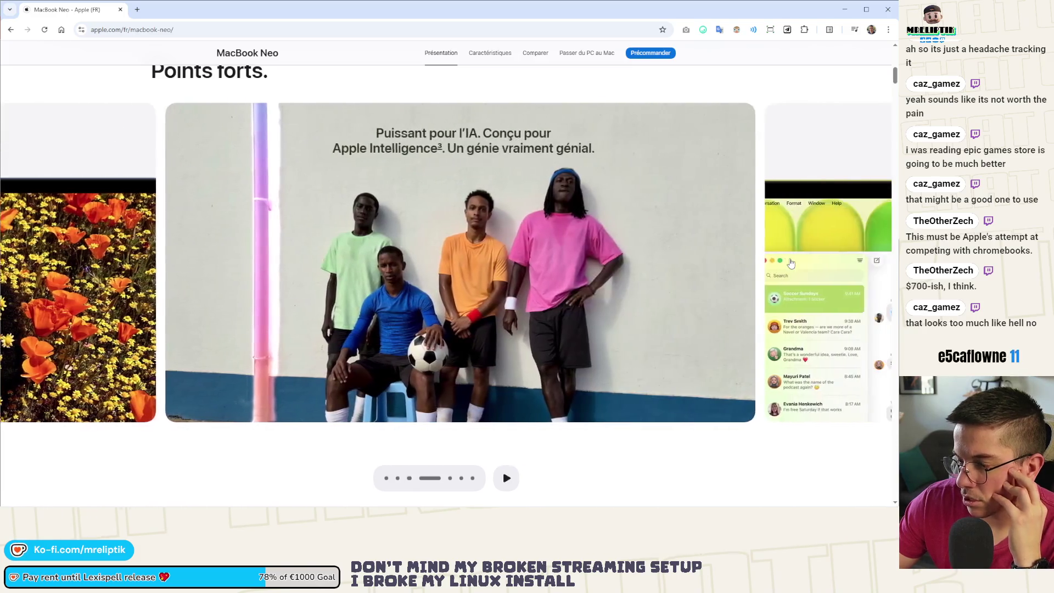
{"action": "left_click", "coordinate": [787, 260]}
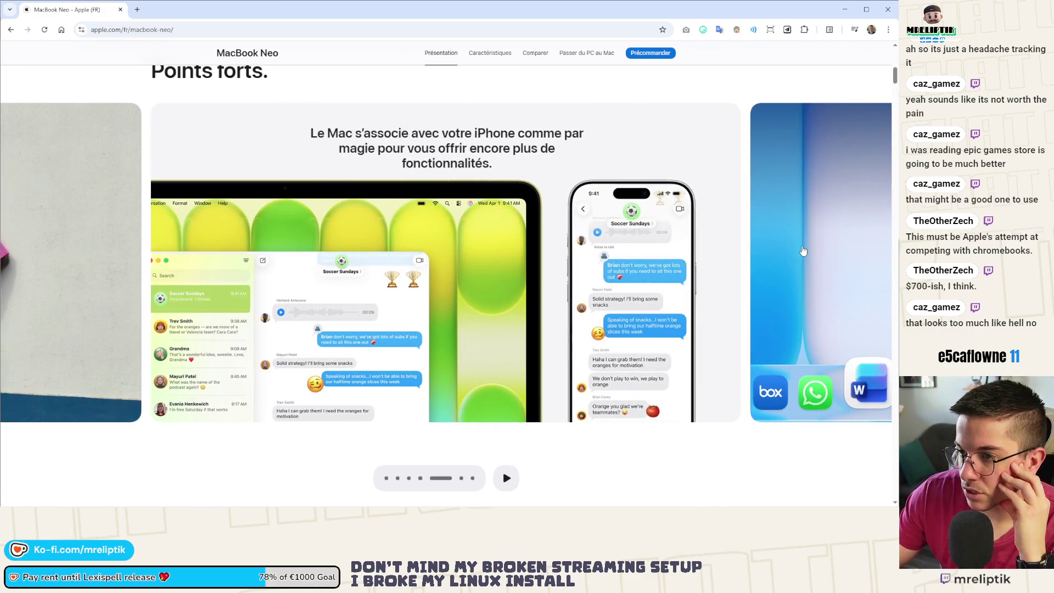
{"action": "left_click", "coordinate": [803, 251]}
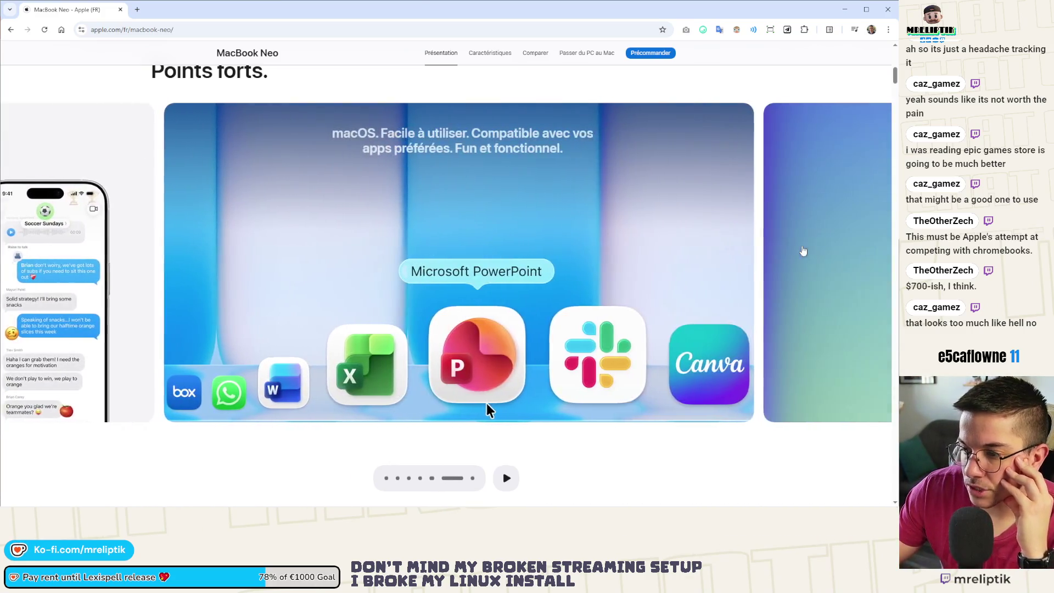
{"action": "left_click", "coordinate": [807, 250]}
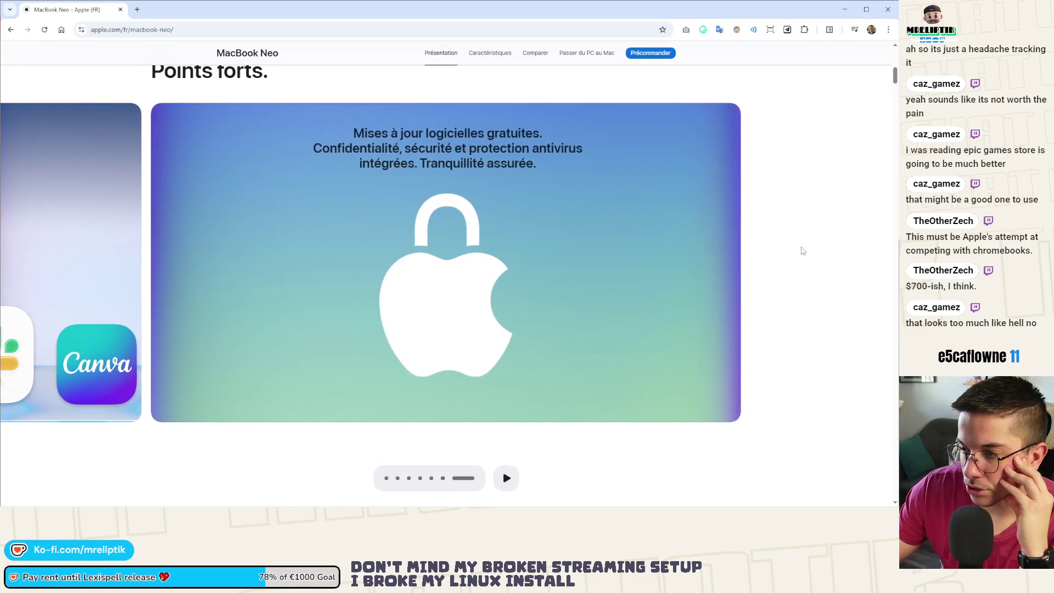
{"action": "left_click", "coordinate": [387, 479]}
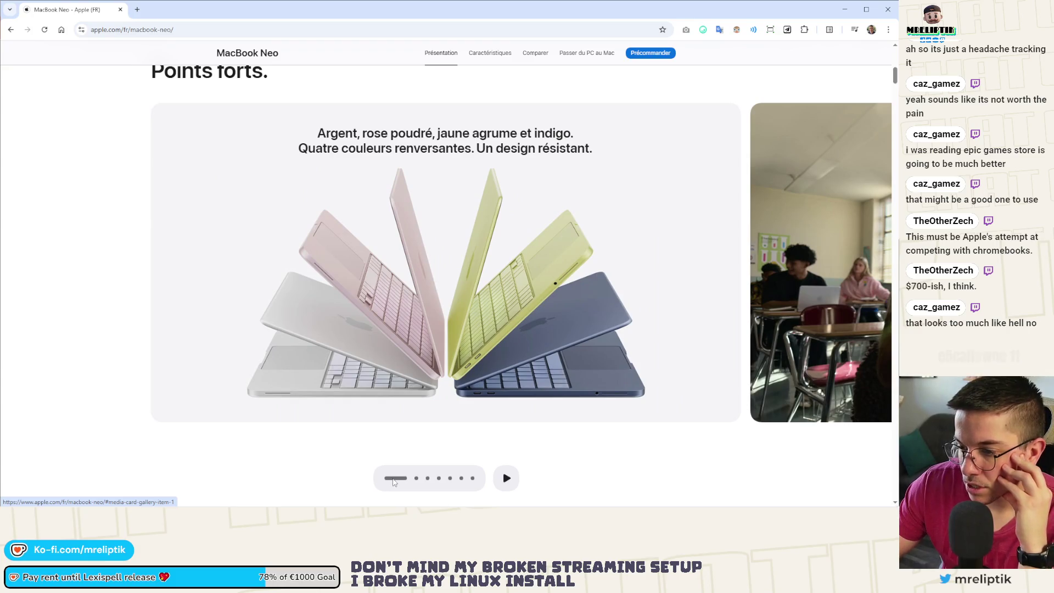
{"action": "left_click", "coordinate": [414, 482]}
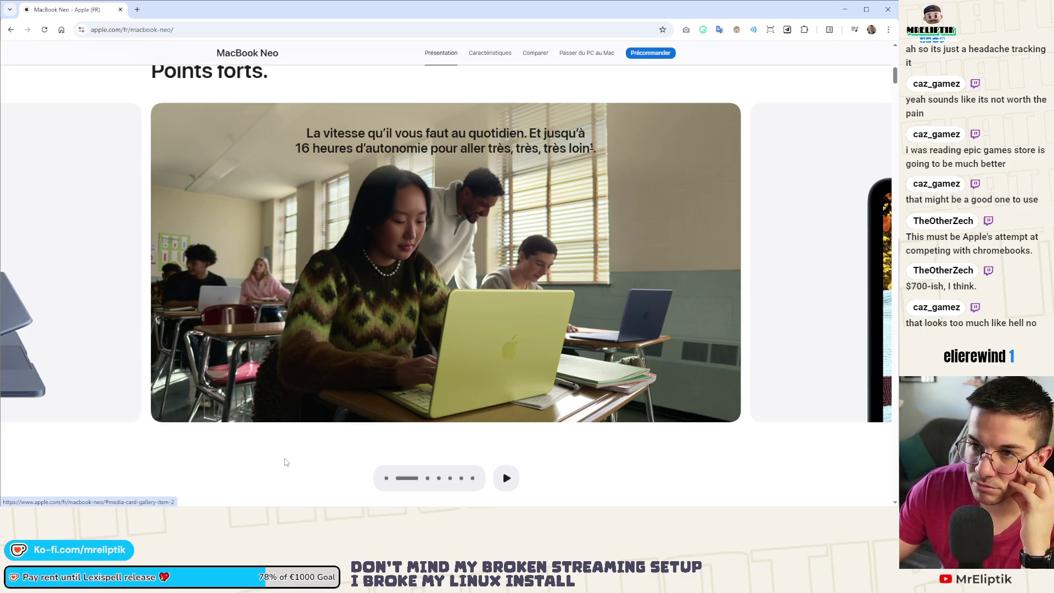
{"action": "left_click", "coordinate": [427, 478]}
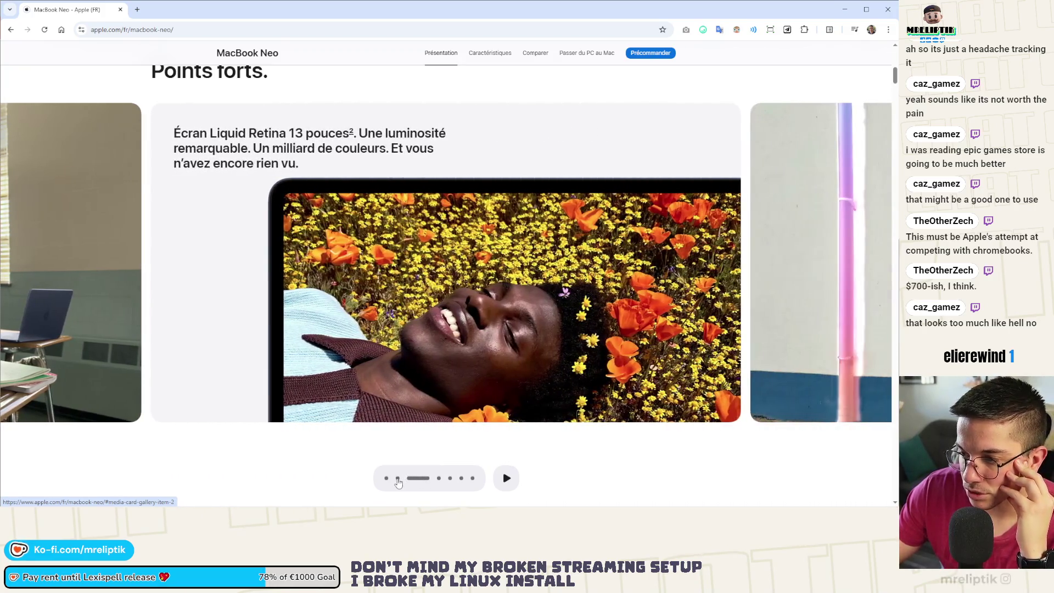
{"action": "left_click", "coordinate": [396, 482]}
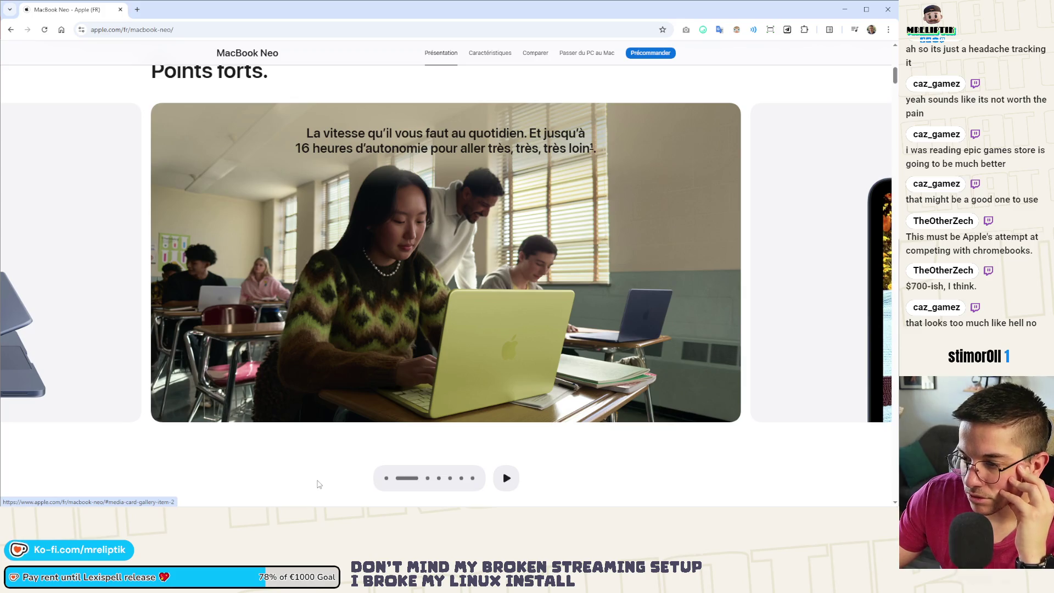
Scroll down to the Coup de foudre au premier Mac. section.
{"action": "scroll", "coordinate": [330, 472], "scroll_direction": "up", "scroll_amount": 4}
{"action": "scroll", "coordinate": [358, 423], "scroll_direction": "down", "scroll_amount": 10}
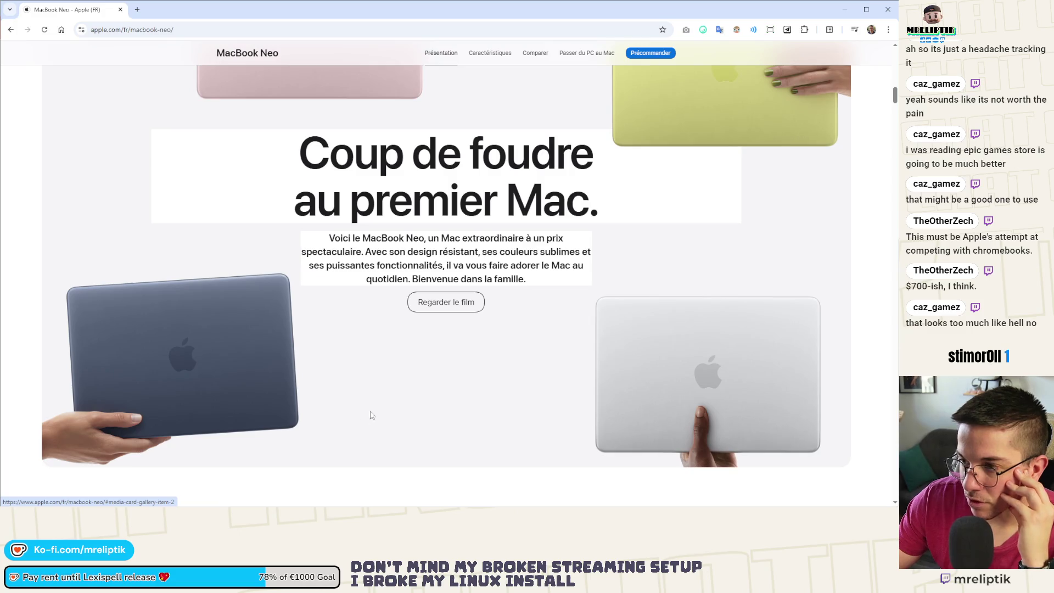
{"action": "scroll", "coordinate": [335, 357], "scroll_direction": "down", "scroll_amount": 6}
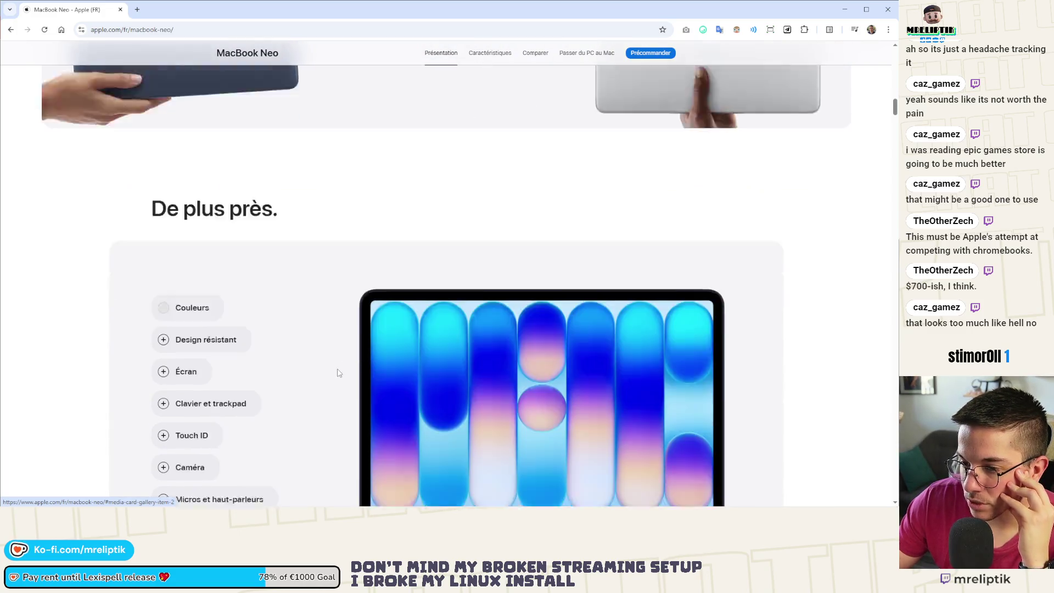
Browse the De plus près features: Design résistant, Clavier et trackpad, Touch ID, Caméra, Connectivité.
{"action": "scroll", "coordinate": [339, 373], "scroll_direction": "down", "scroll_amount": 3}
{"action": "left_click", "coordinate": [190, 256]}
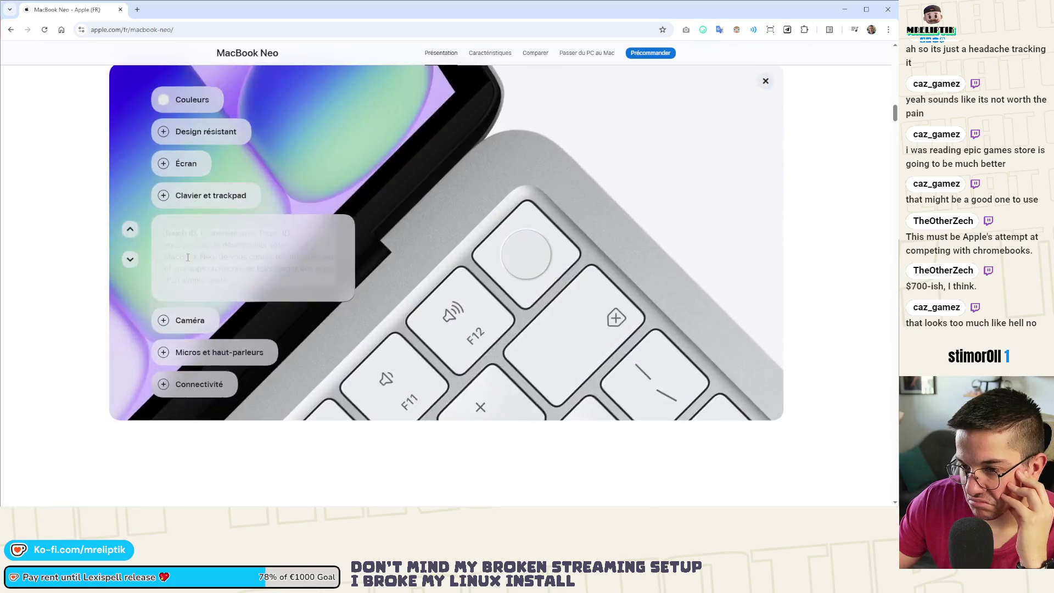
{"action": "left_click", "coordinate": [187, 206]}
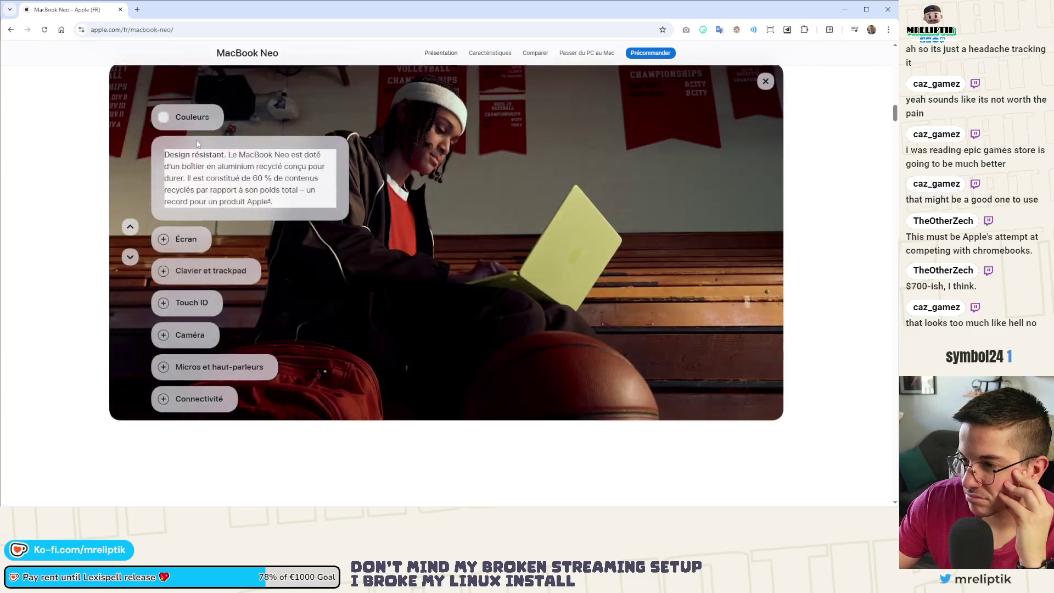
{"action": "left_click", "coordinate": [198, 269]}
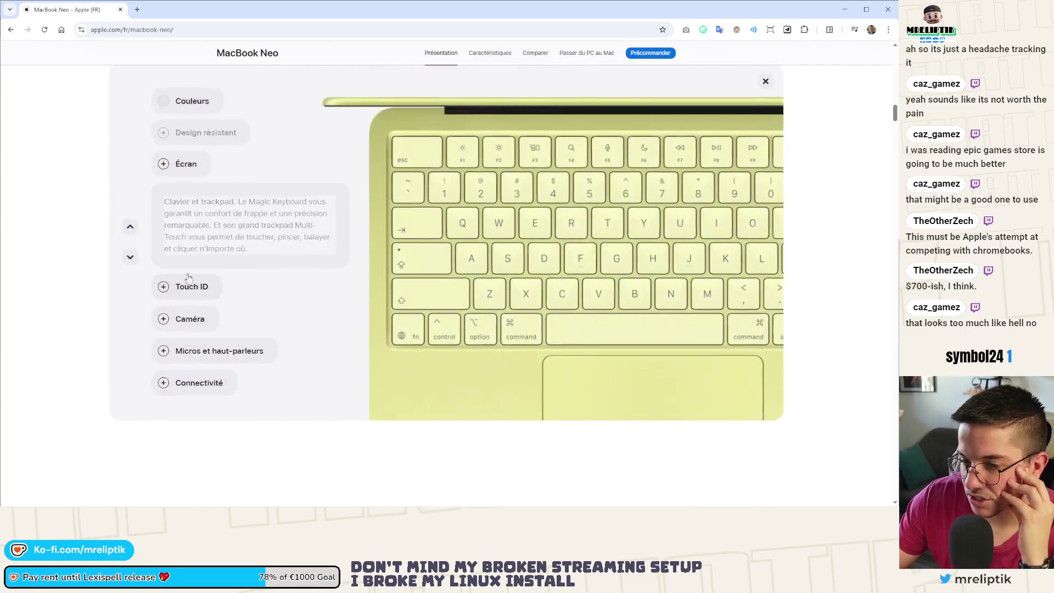
{"action": "left_click", "coordinate": [187, 287]}
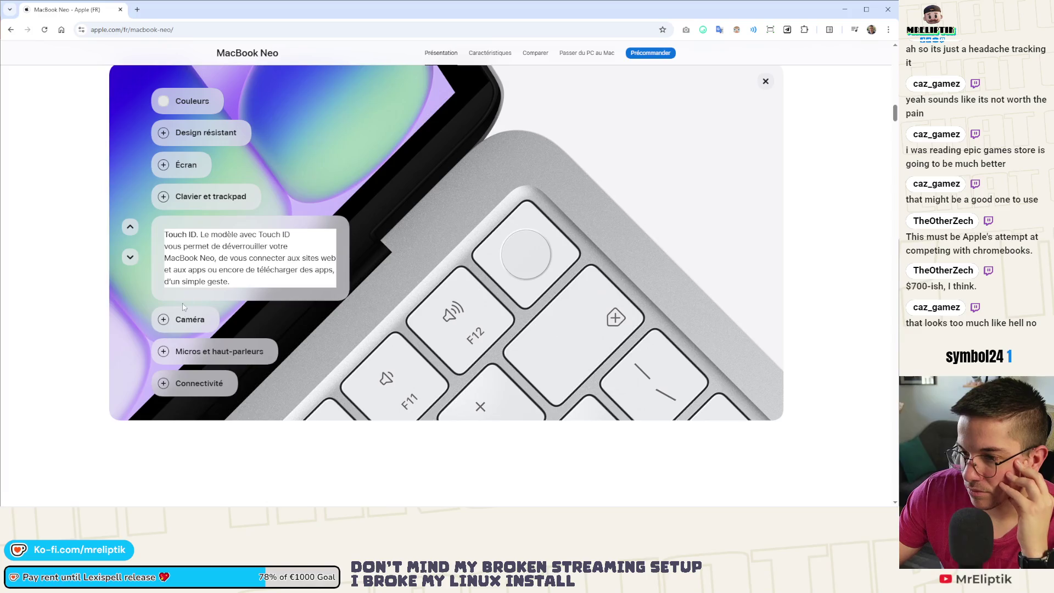
{"action": "left_click", "coordinate": [200, 319]}
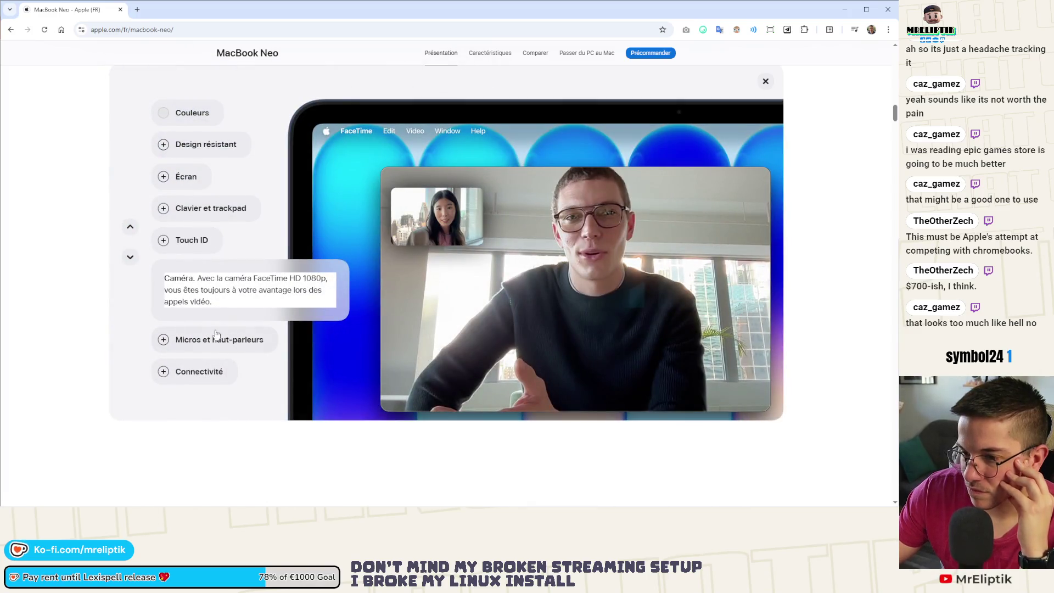
{"action": "left_click", "coordinate": [212, 340]}
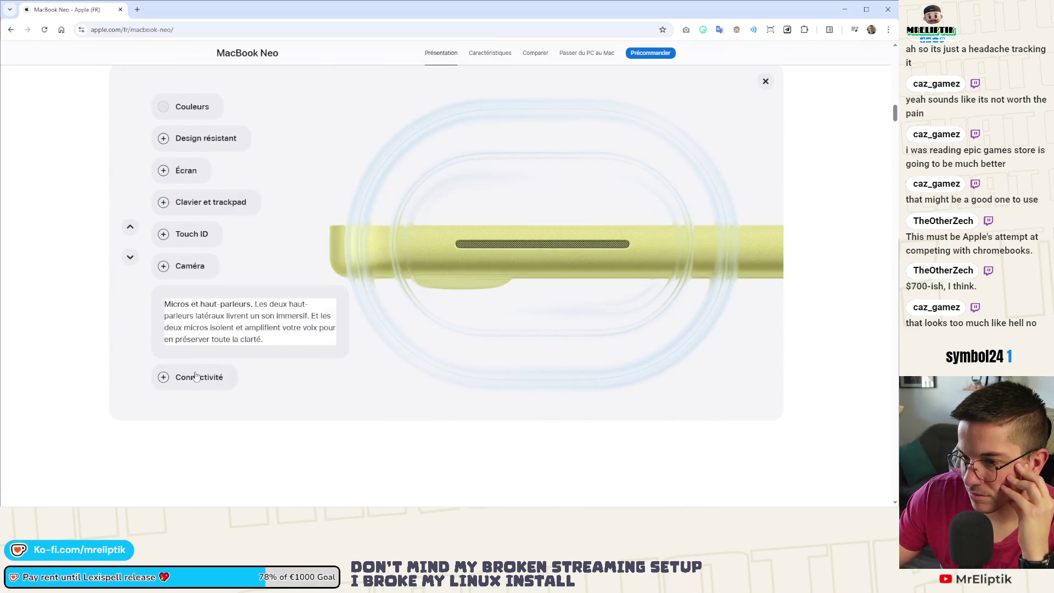
{"action": "left_click", "coordinate": [202, 378]}
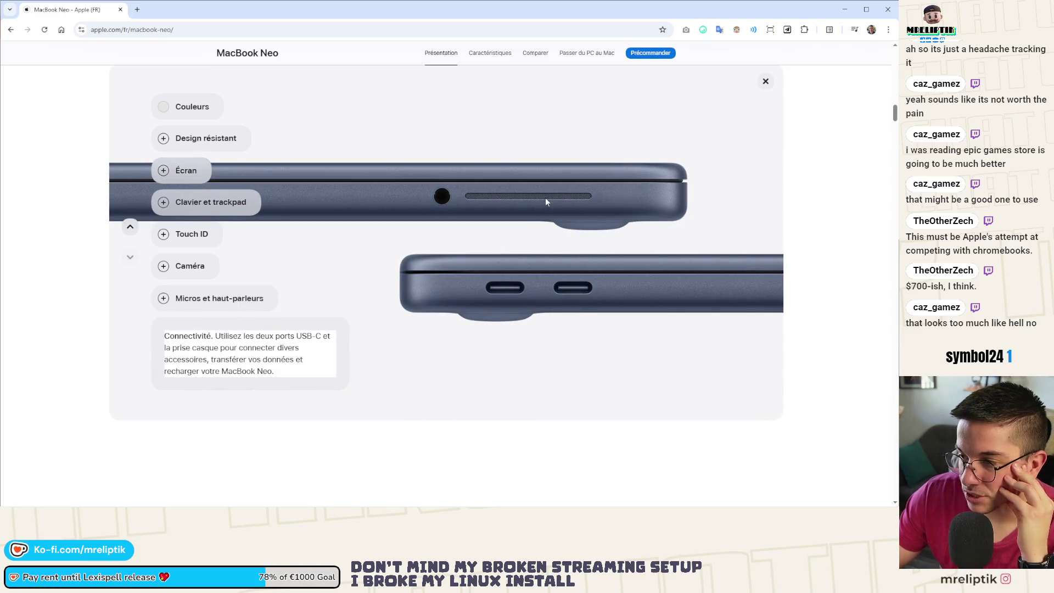
{"action": "left_click", "coordinate": [223, 307]}
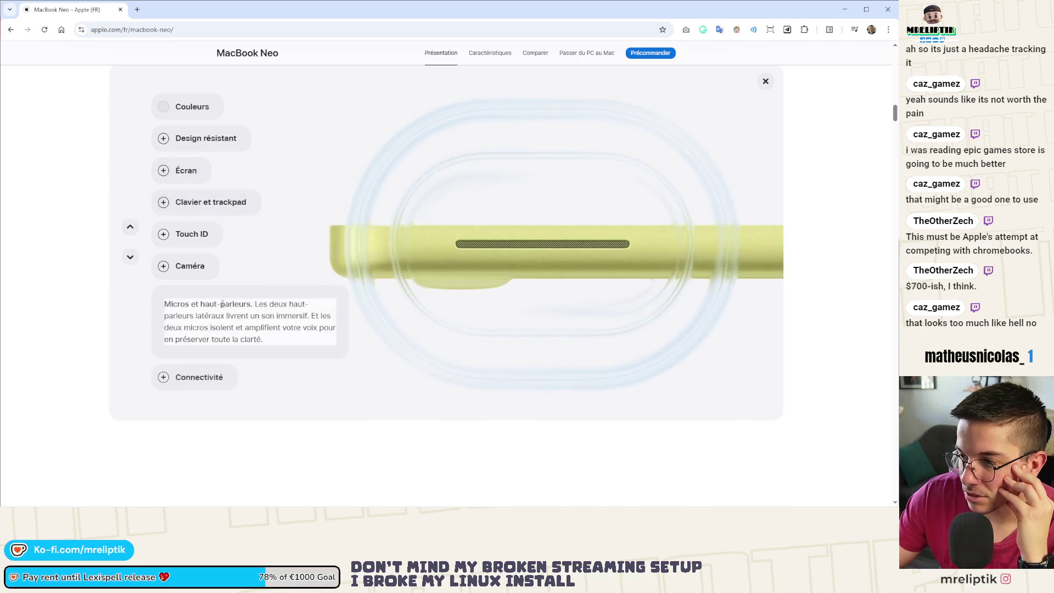
{"action": "left_click", "coordinate": [194, 266]}
{"action": "left_click", "coordinate": [200, 372]}
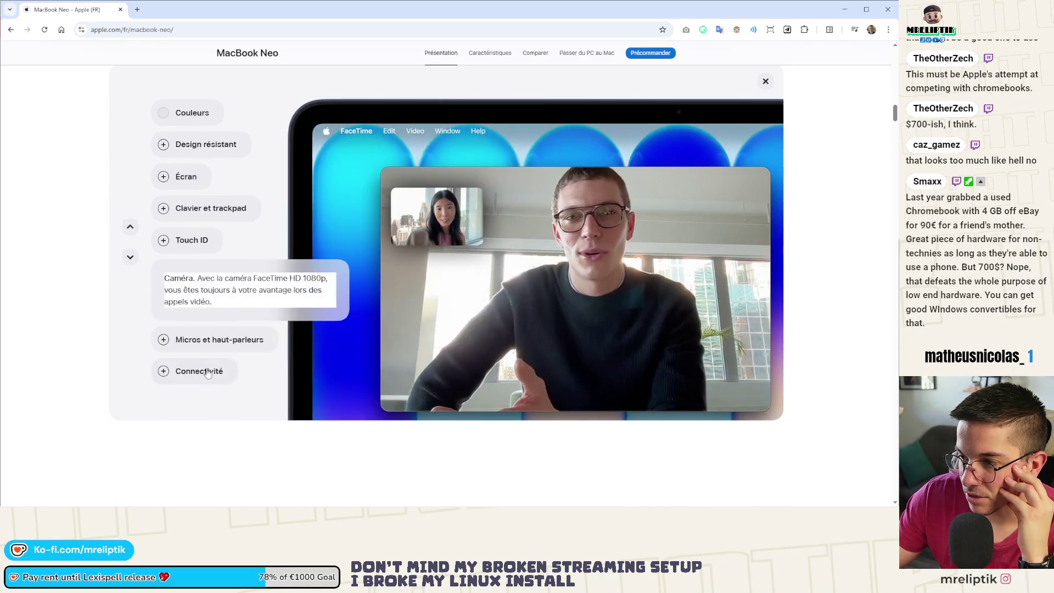
{"action": "scroll", "coordinate": [152, 333], "scroll_direction": "down", "scroll_amount": 5}
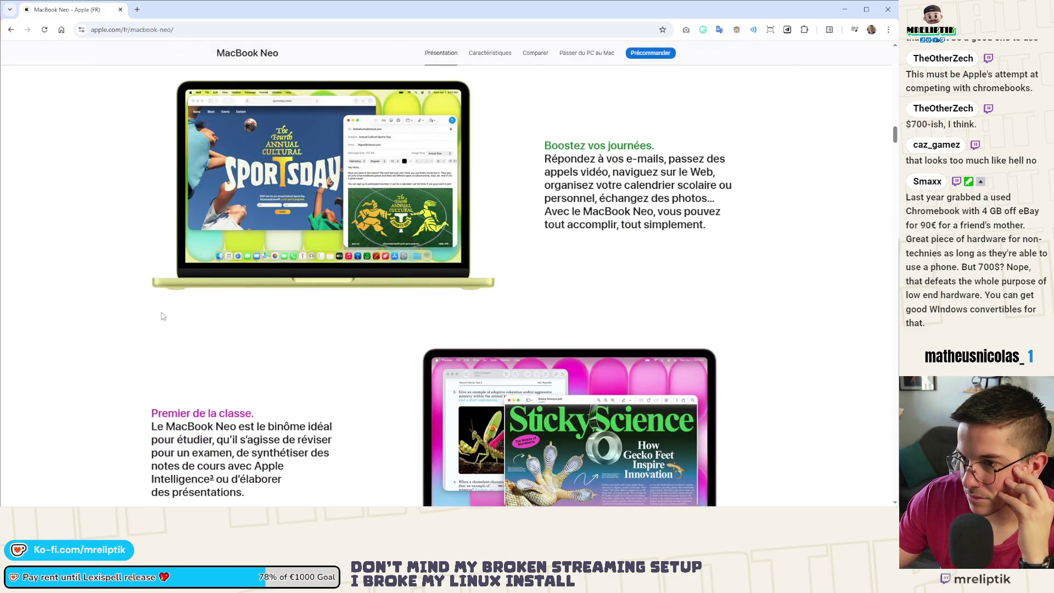
Scroll the MacBook Neo page down to the calls-and-SMS and Profondément intuitif. sections.
{"action": "scroll", "coordinate": [161, 316], "scroll_direction": "down", "scroll_amount": 3}
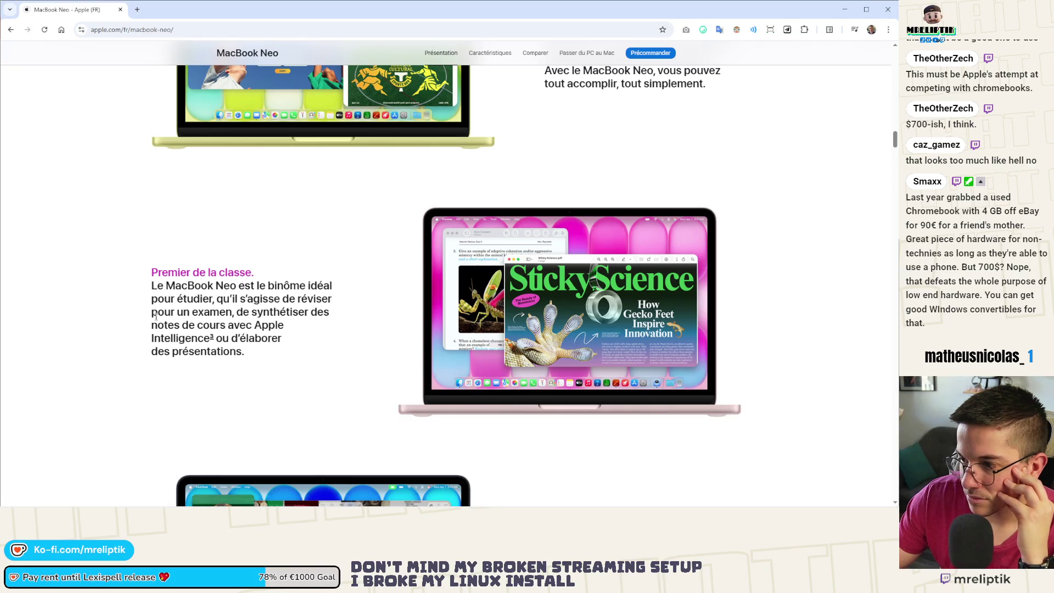
{"action": "scroll", "coordinate": [341, 318], "scroll_direction": "down", "scroll_amount": 5}
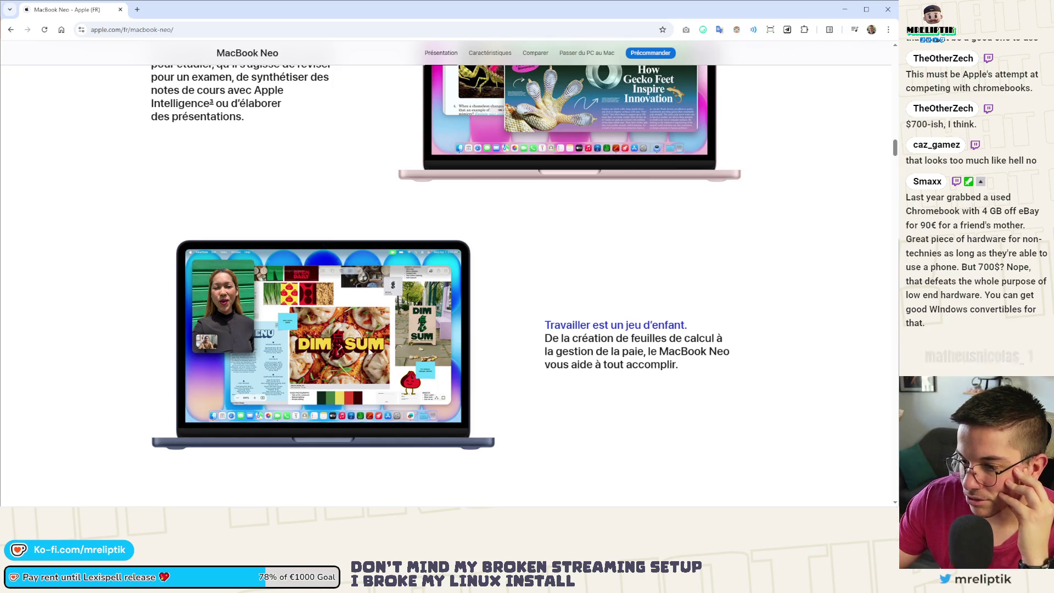
{"action": "scroll", "coordinate": [480, 351], "scroll_direction": "down", "scroll_amount": 1}
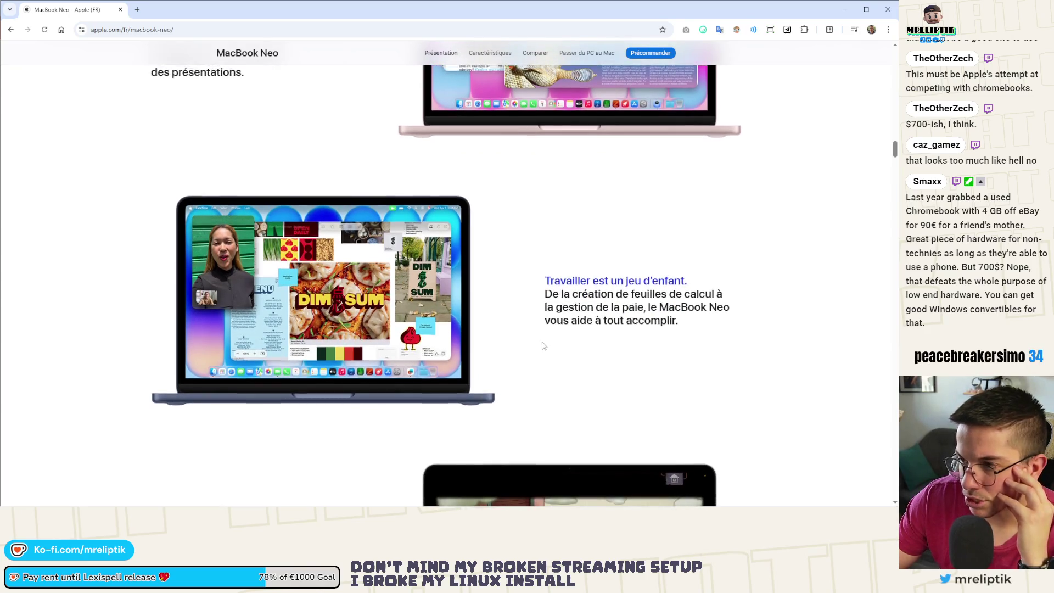
{"action": "scroll", "coordinate": [542, 345], "scroll_direction": "down", "scroll_amount": 15}
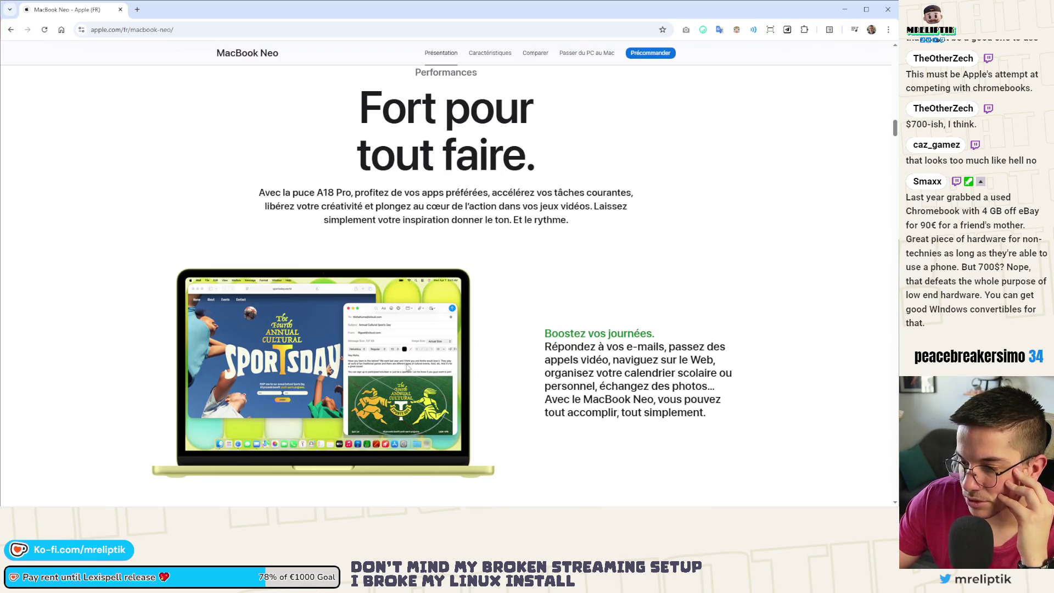
{"action": "scroll", "coordinate": [407, 368], "scroll_direction": "down", "scroll_amount": 5}
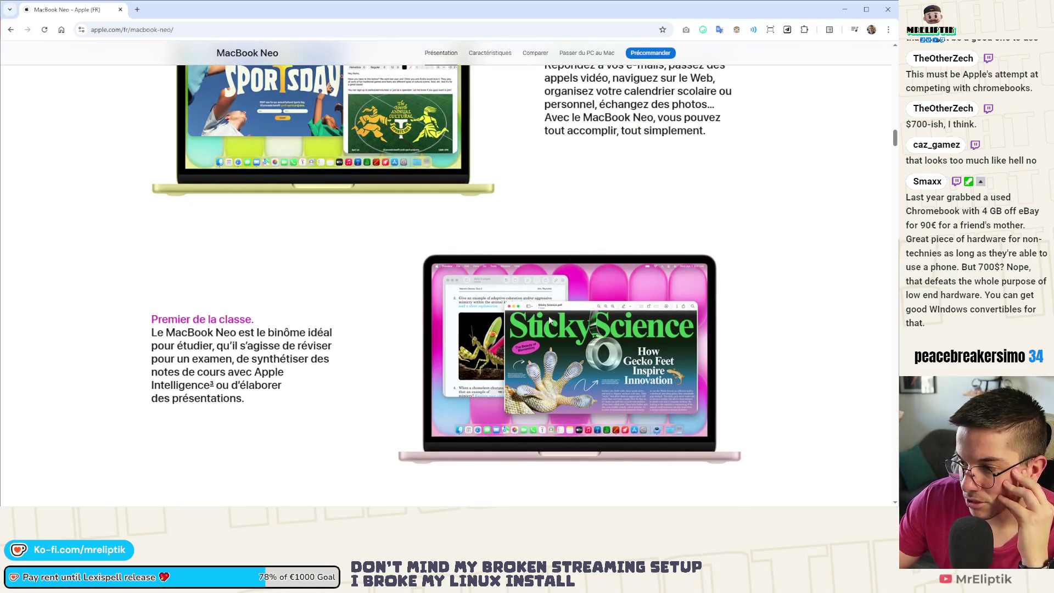
{"action": "scroll", "coordinate": [403, 290], "scroll_direction": "down", "scroll_amount": 6}
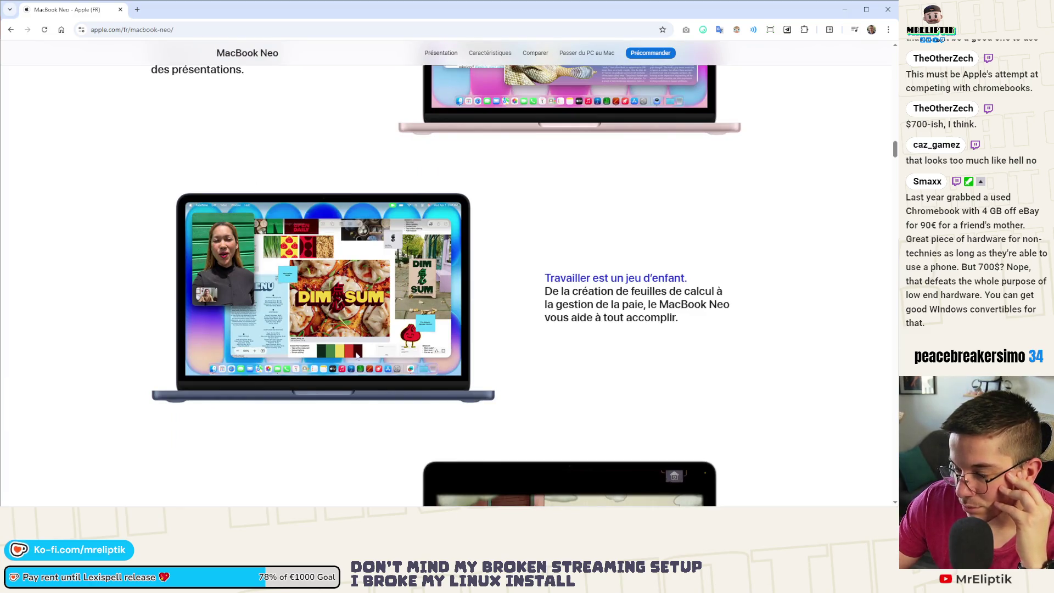
{"action": "scroll", "coordinate": [391, 327], "scroll_direction": "down", "scroll_amount": 4}
{"action": "scroll", "coordinate": [297, 257], "scroll_direction": "down", "scroll_amount": 2}
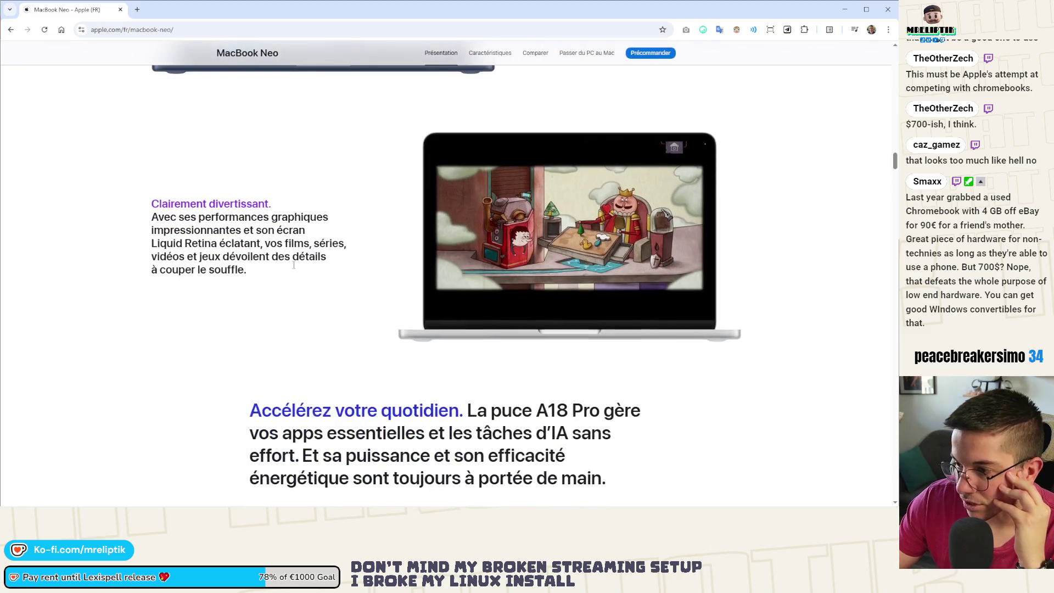
{"action": "scroll", "coordinate": [387, 257], "scroll_direction": "down", "scroll_amount": 5}
{"action": "scroll", "coordinate": [386, 257], "scroll_direction": "down", "scroll_amount": 3}
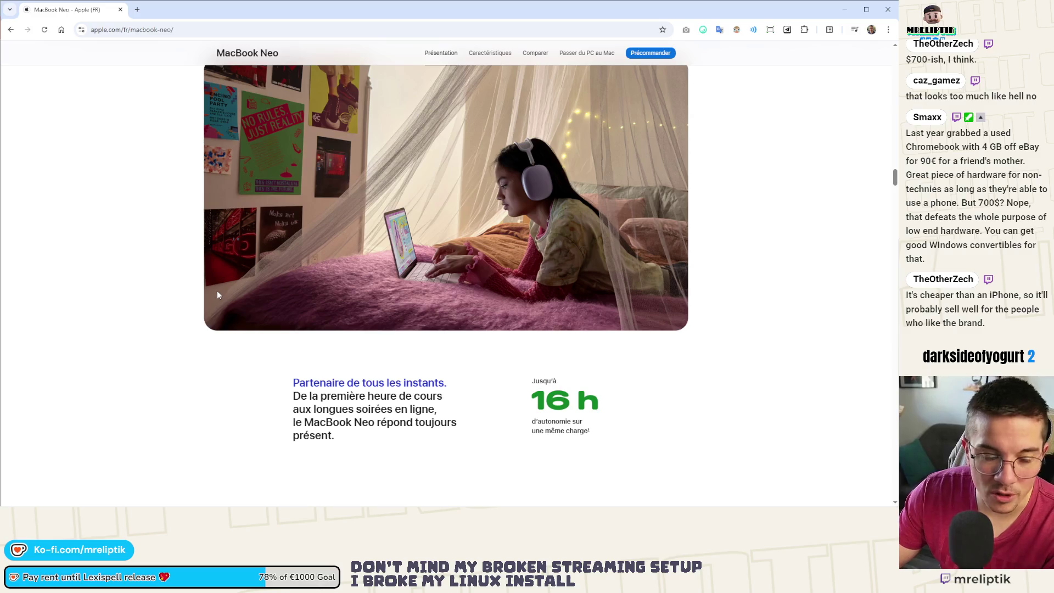
{"action": "scroll", "coordinate": [218, 294], "scroll_direction": "down", "scroll_amount": 5}
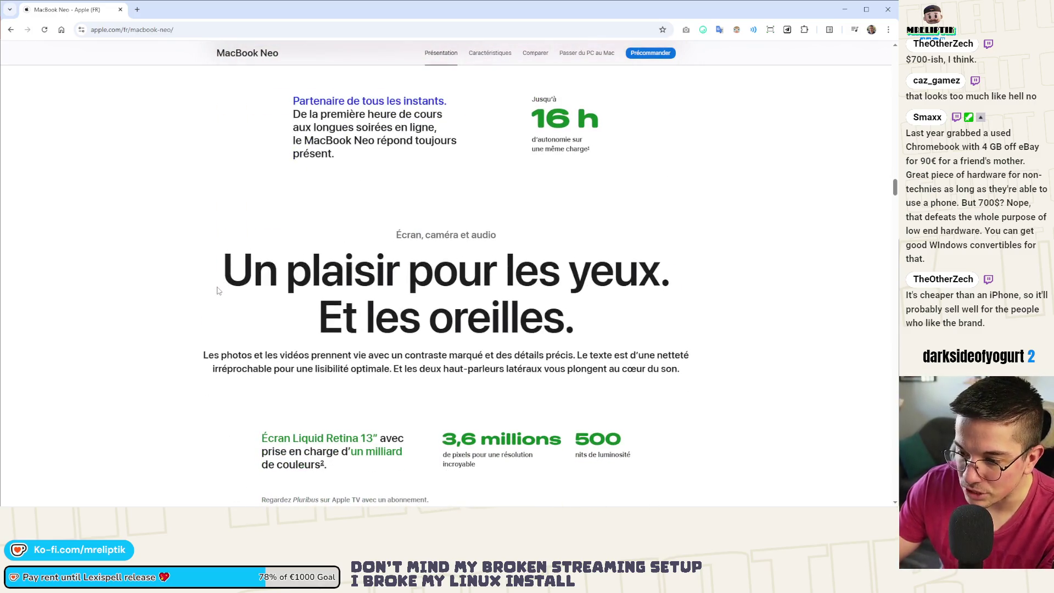
{"action": "scroll", "coordinate": [220, 293], "scroll_direction": "down", "scroll_amount": 7}
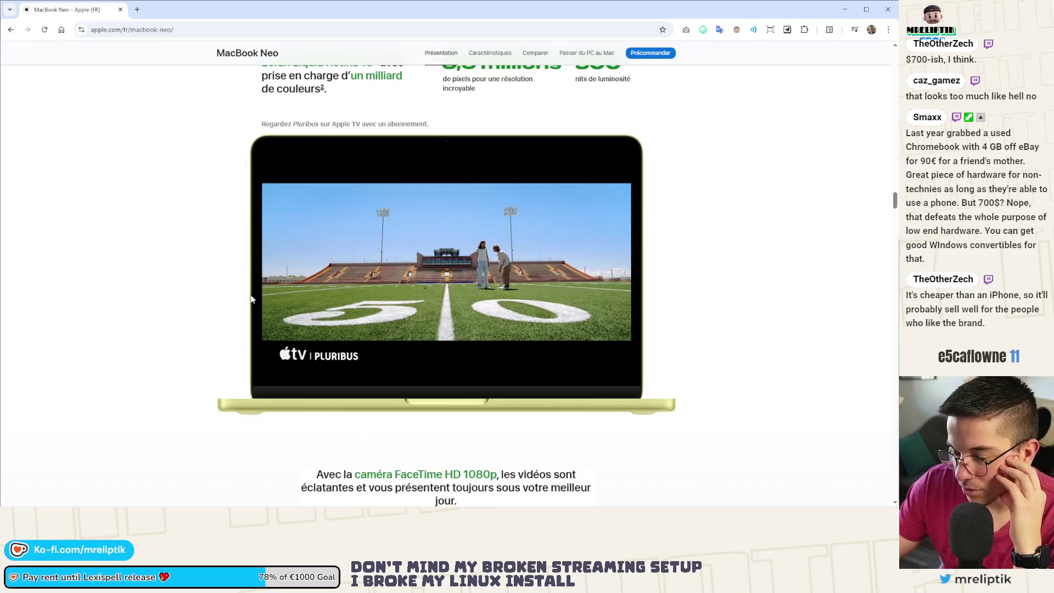
{"action": "scroll", "coordinate": [125, 285], "scroll_direction": "down", "scroll_amount": 4}
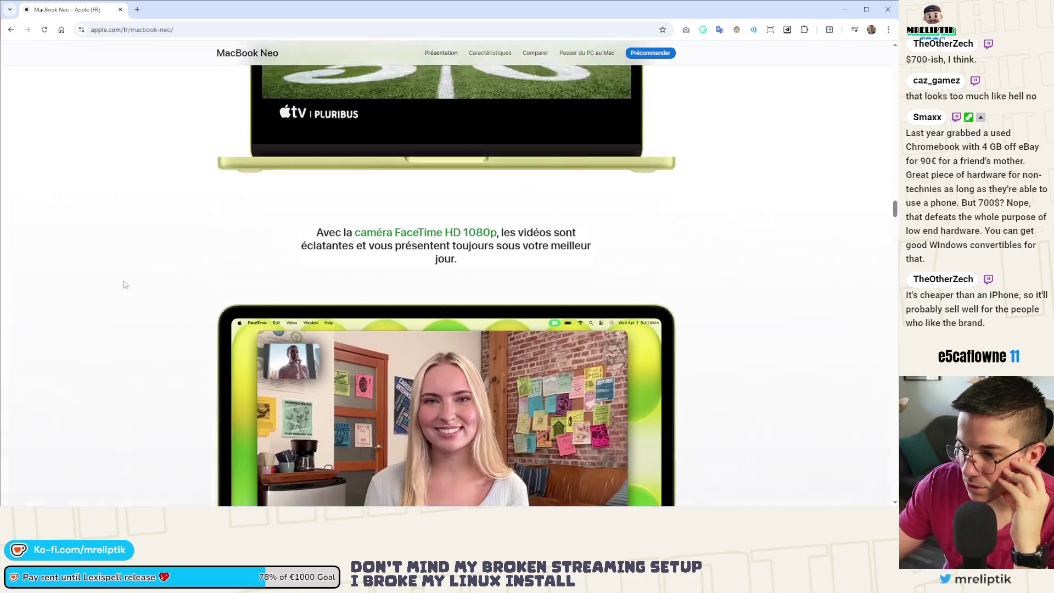
{"action": "scroll", "coordinate": [176, 256], "scroll_direction": "down", "scroll_amount": 7}
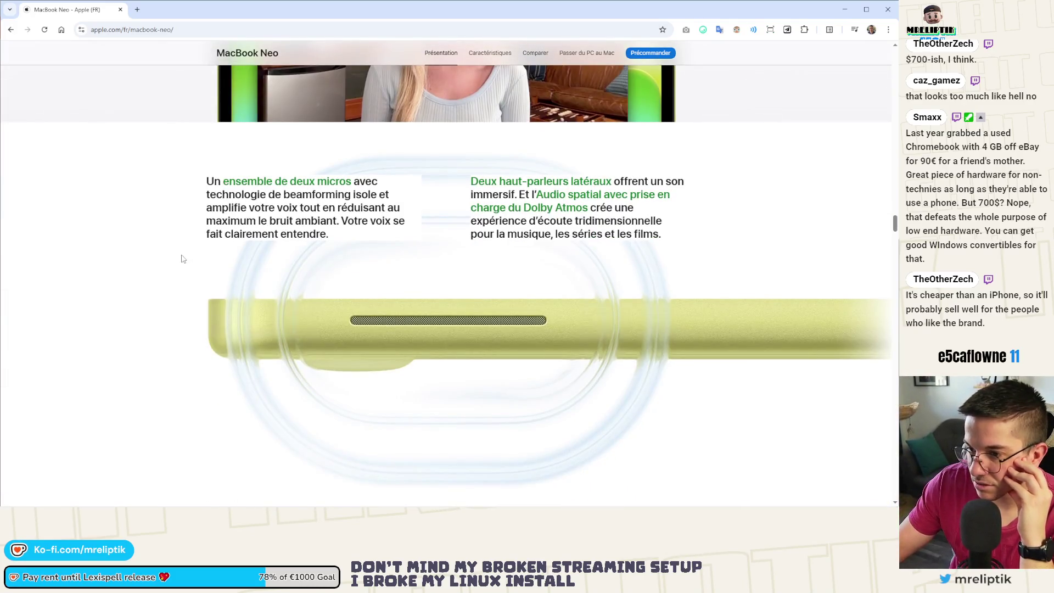
{"action": "scroll", "coordinate": [183, 259], "scroll_direction": "down", "scroll_amount": 10}
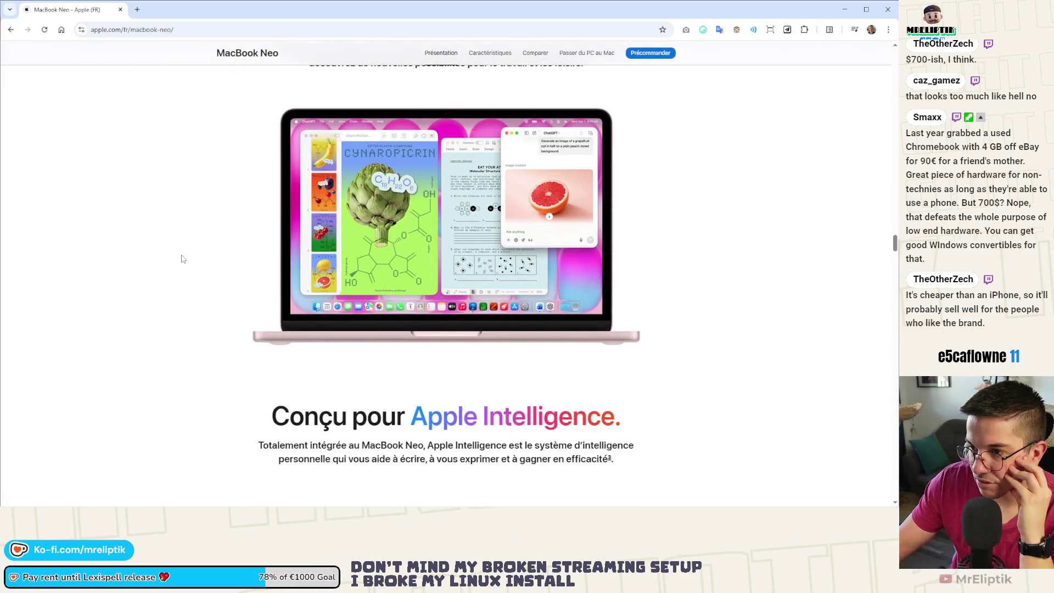
{"action": "scroll", "coordinate": [183, 259], "scroll_direction": "down", "scroll_amount": 13}
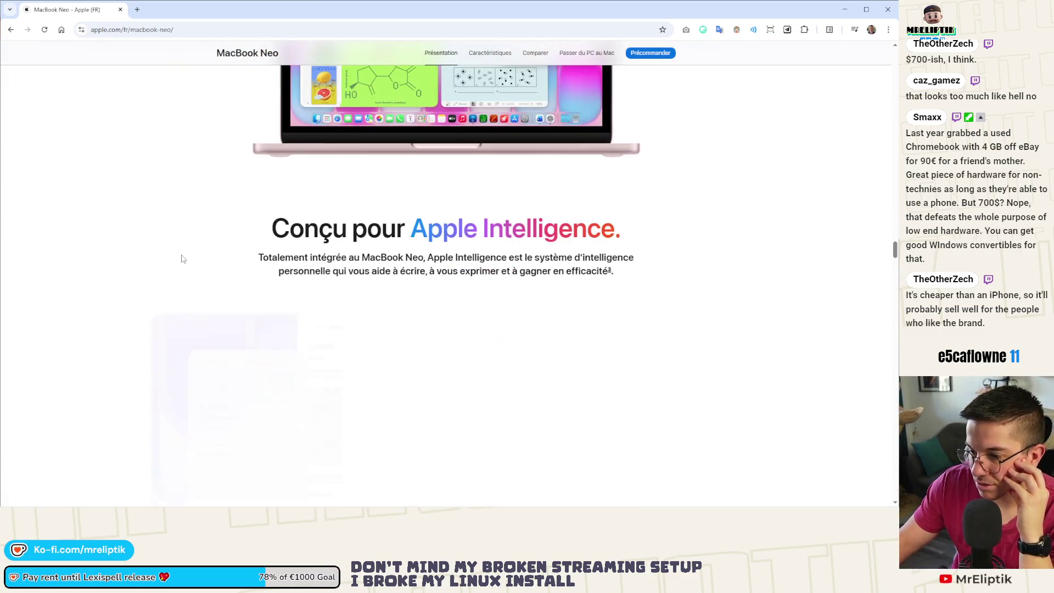
{"action": "scroll", "coordinate": [168, 290], "scroll_direction": "down", "scroll_amount": 16}
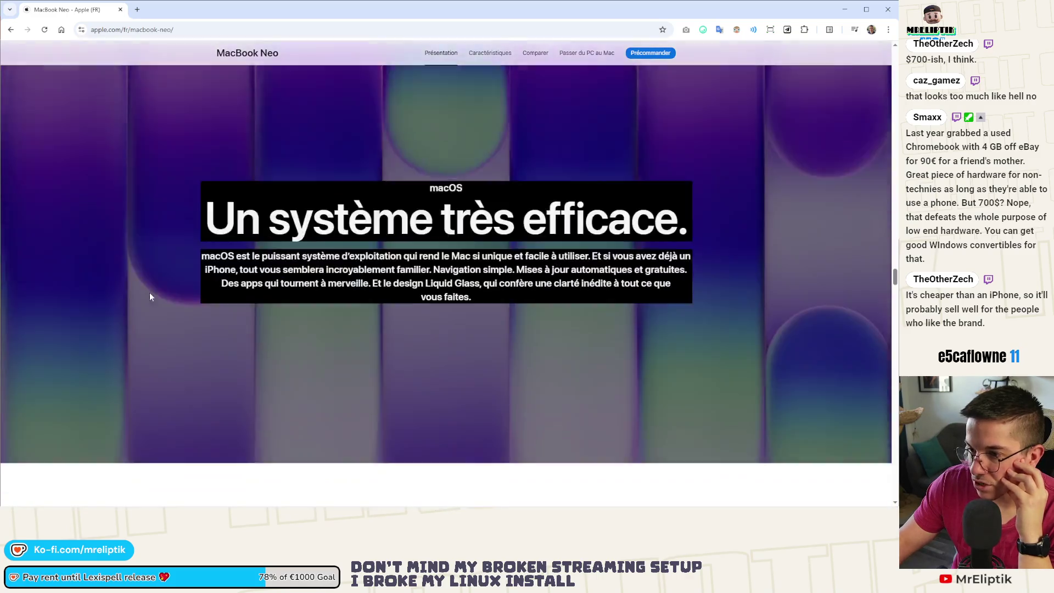
{"action": "scroll", "coordinate": [155, 286], "scroll_direction": "down", "scroll_amount": 12}
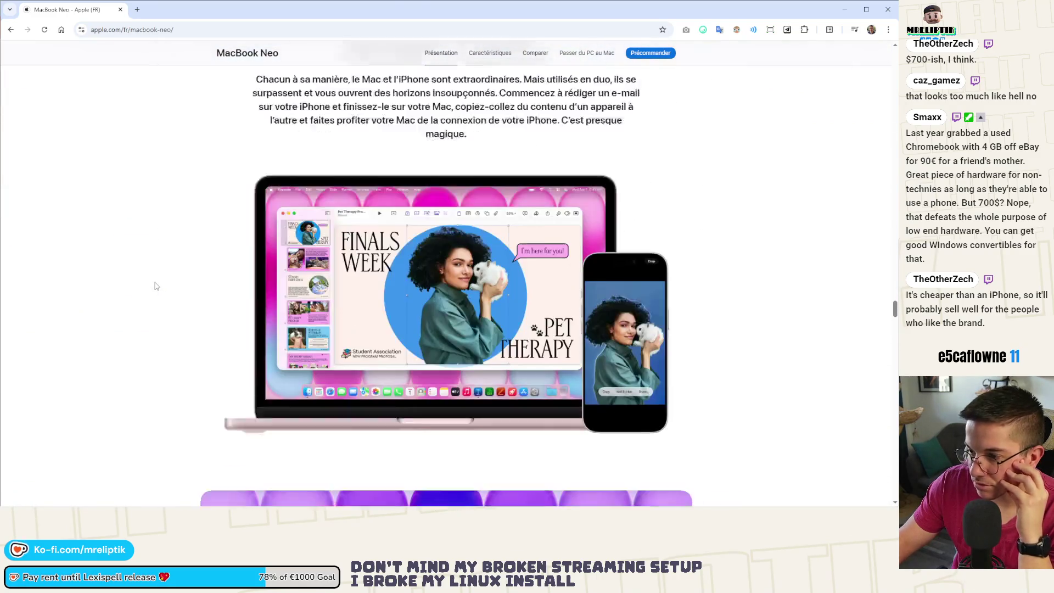
{"action": "scroll", "coordinate": [158, 252], "scroll_direction": "up", "scroll_amount": 2}
{"action": "scroll", "coordinate": [158, 252], "scroll_direction": "down", "scroll_amount": 6}
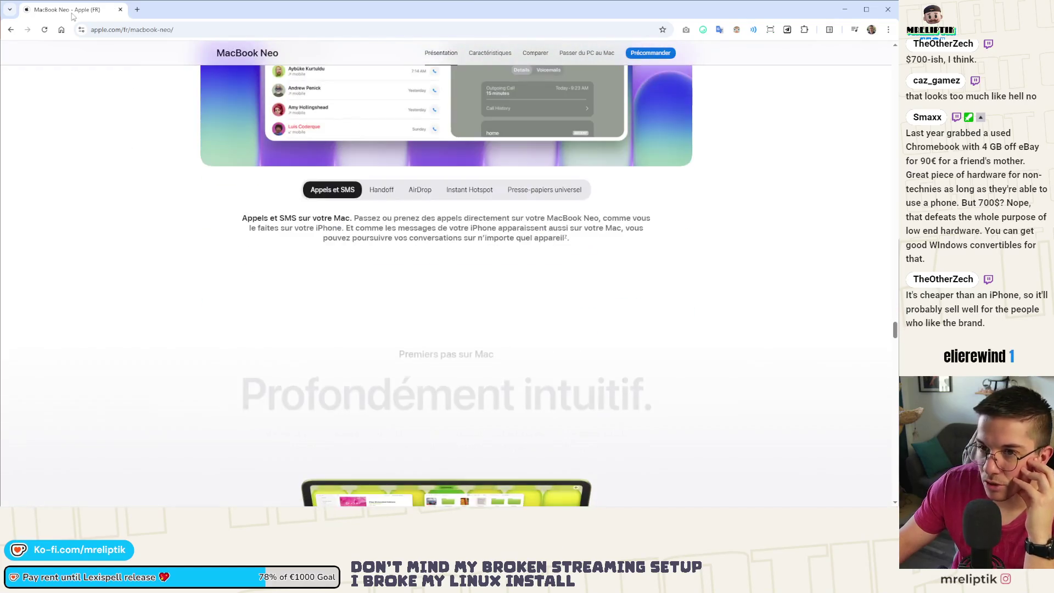
{"action": "key", "text": "alt+Tab"}
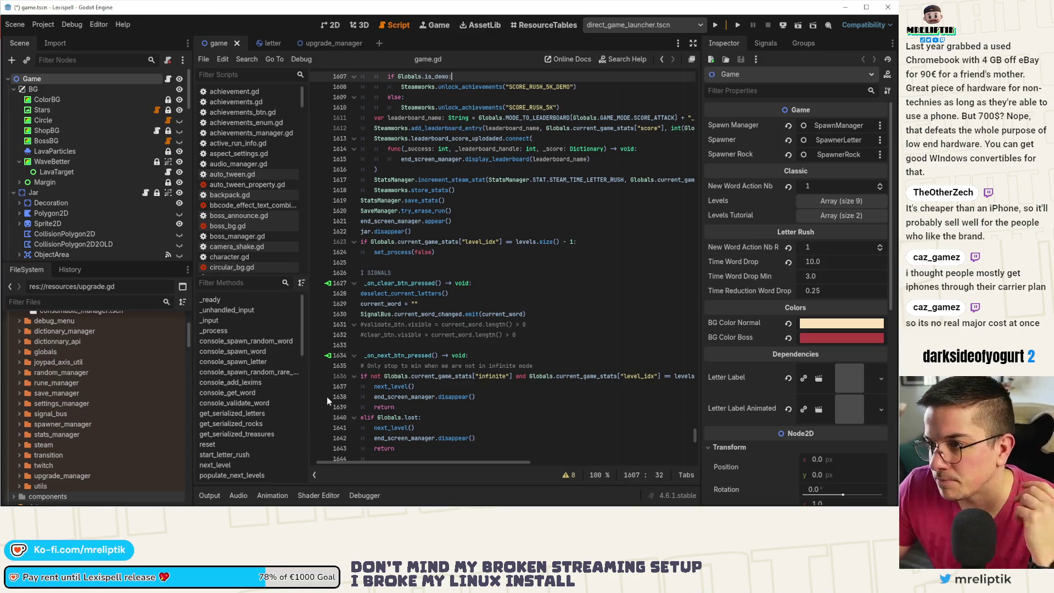
Save the Lexispell game scene and its game.gd script with Ctrl+S.
{"action": "left_click", "coordinate": [472, 262]}
{"action": "key", "text": "ctrl+s"}
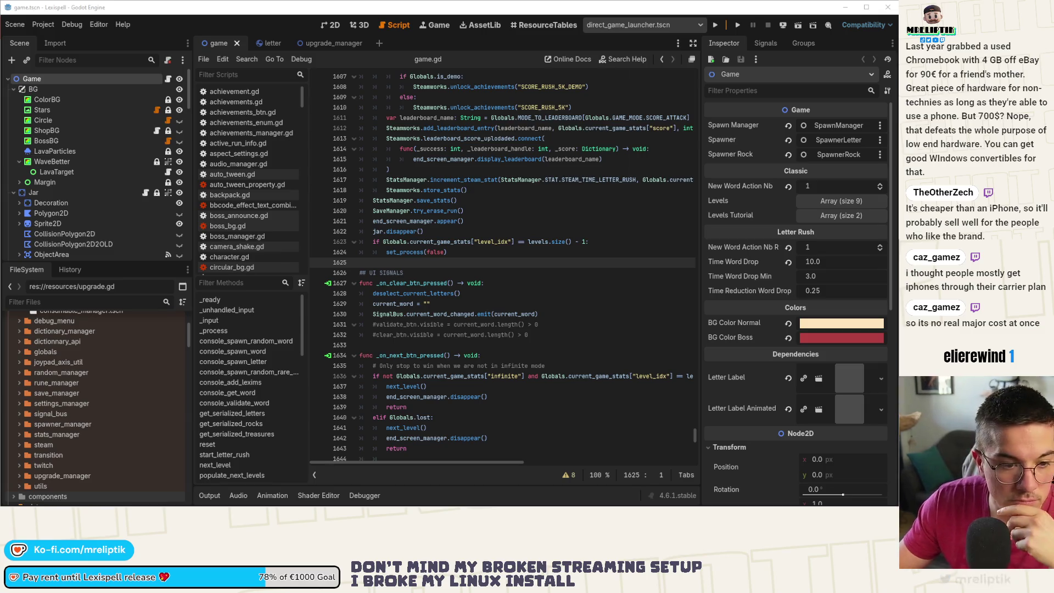
{"action": "left_click", "coordinate": [463, 283]}
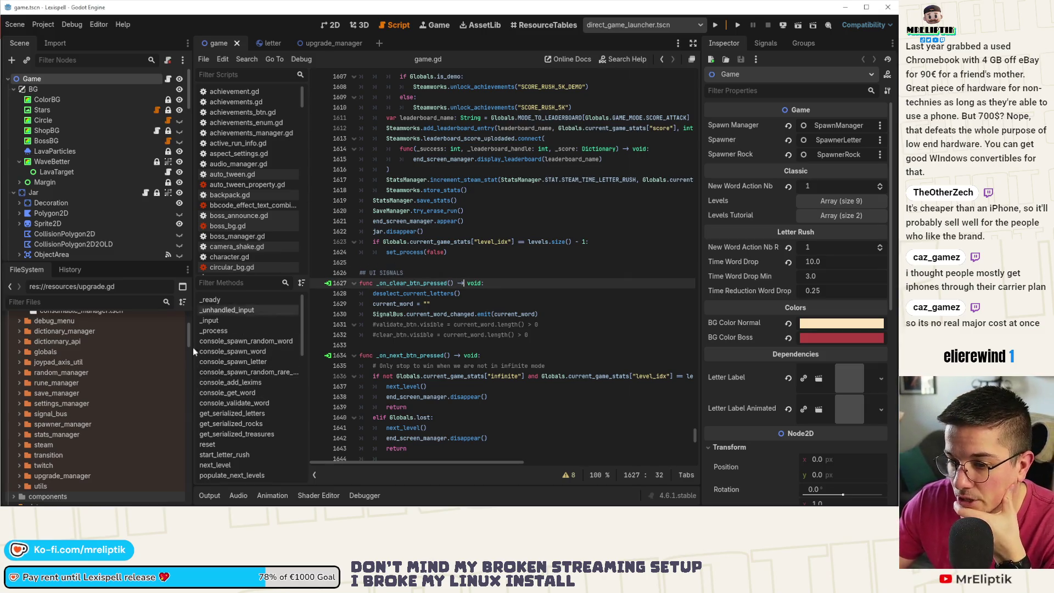
{"action": "mouse_move", "coordinate": [198, 506]}
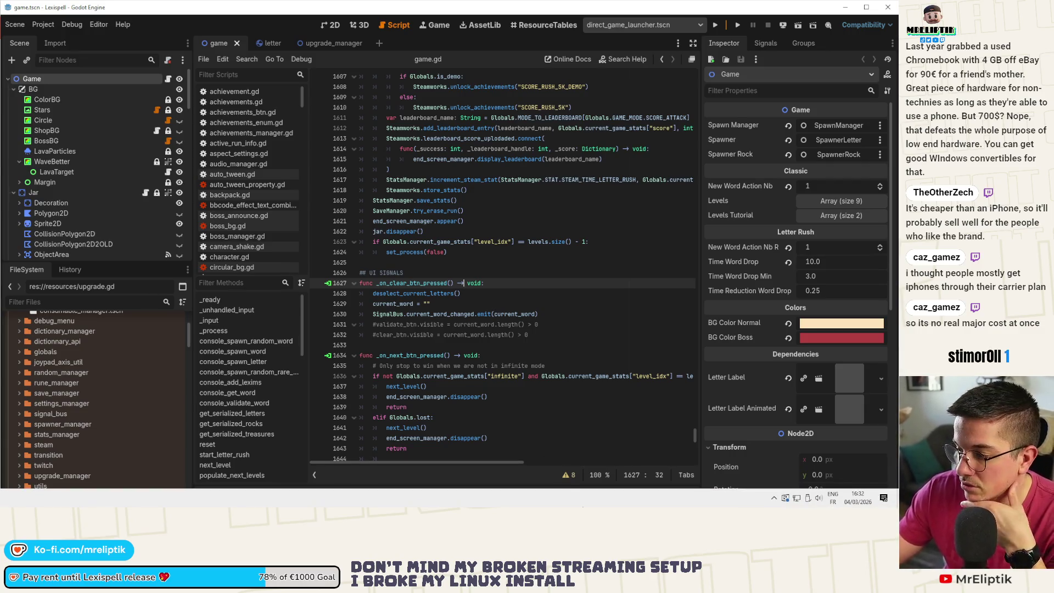
{"action": "left_click", "coordinate": [884, 498]}
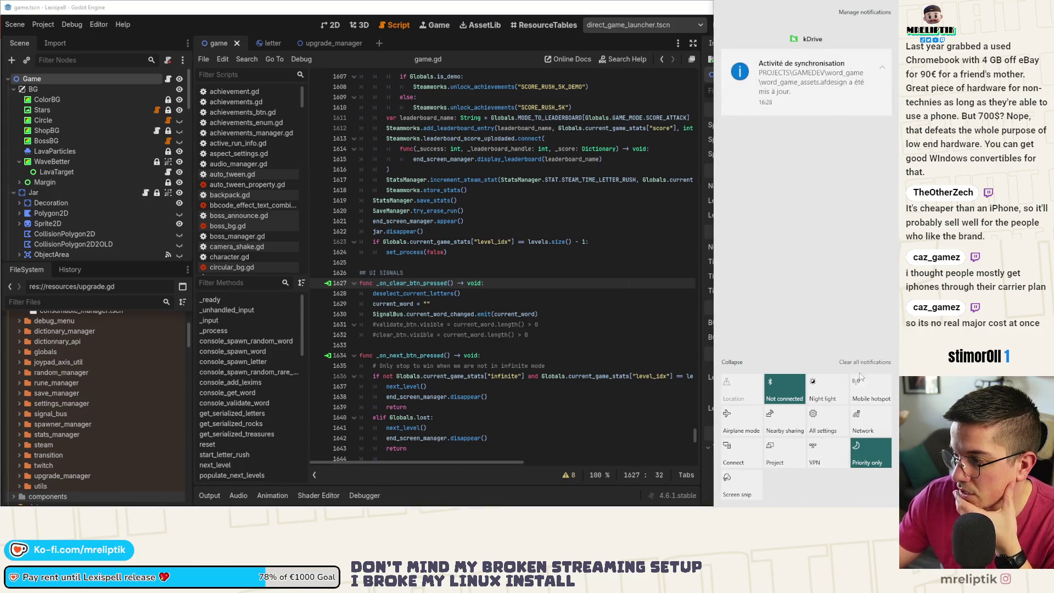
{"action": "left_click", "coordinate": [457, 38]}
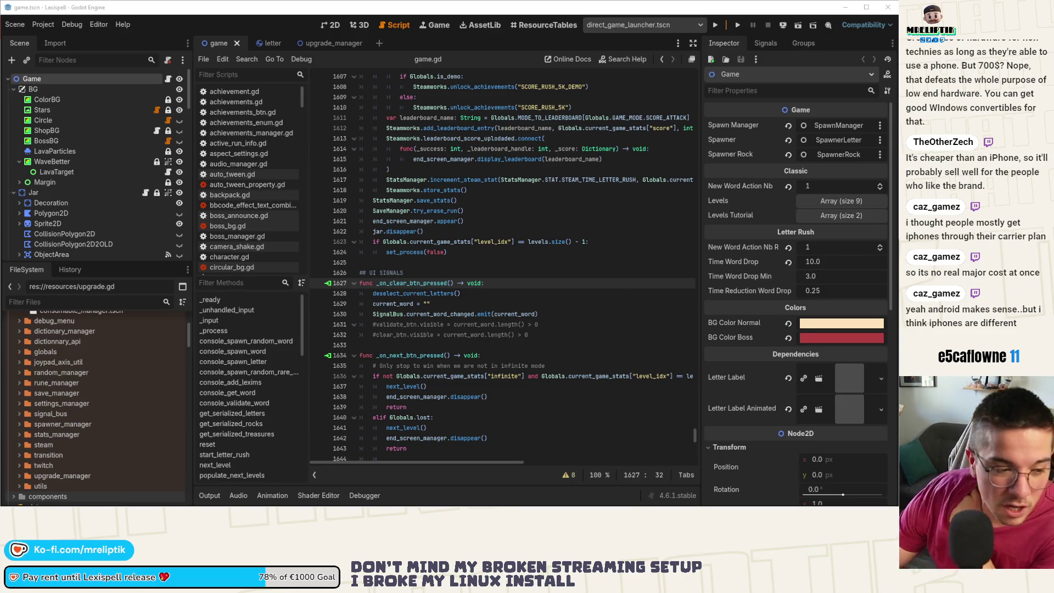
Switch the Godot editor to the 2D workspace to show the game scene layout.
{"action": "left_click", "coordinate": [333, 23]}
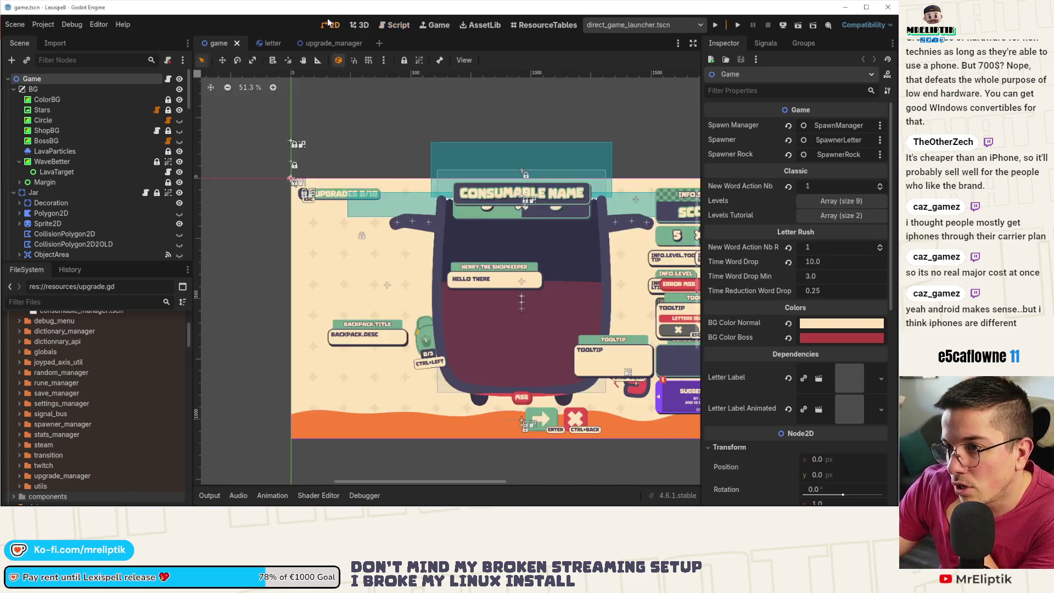
{"action": "scroll", "coordinate": [459, 379], "scroll_direction": "down", "scroll_amount": 2}
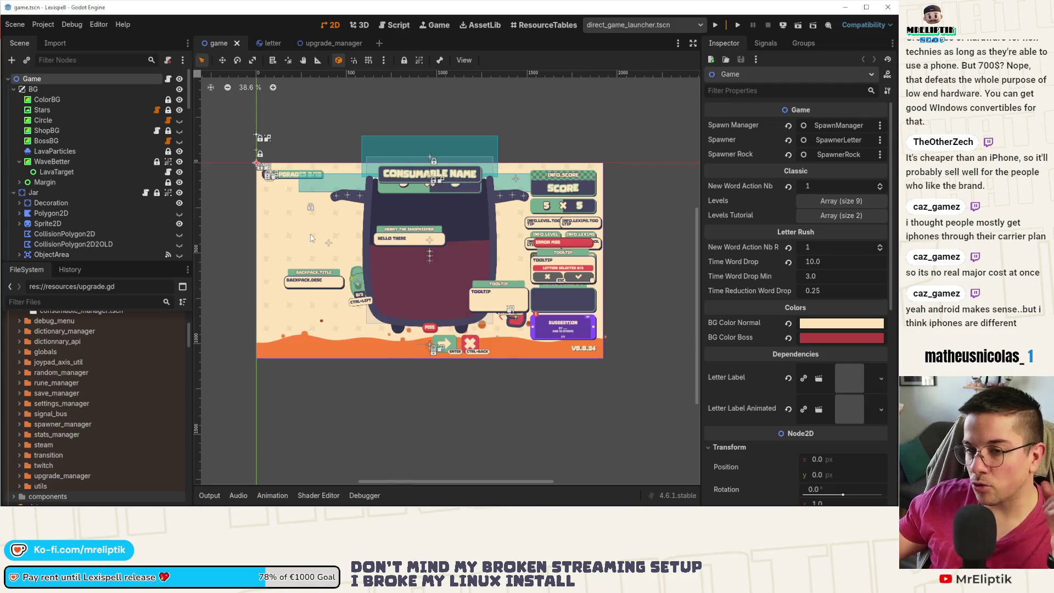
{"action": "scroll", "coordinate": [311, 216], "scroll_direction": "up", "scroll_amount": 3}
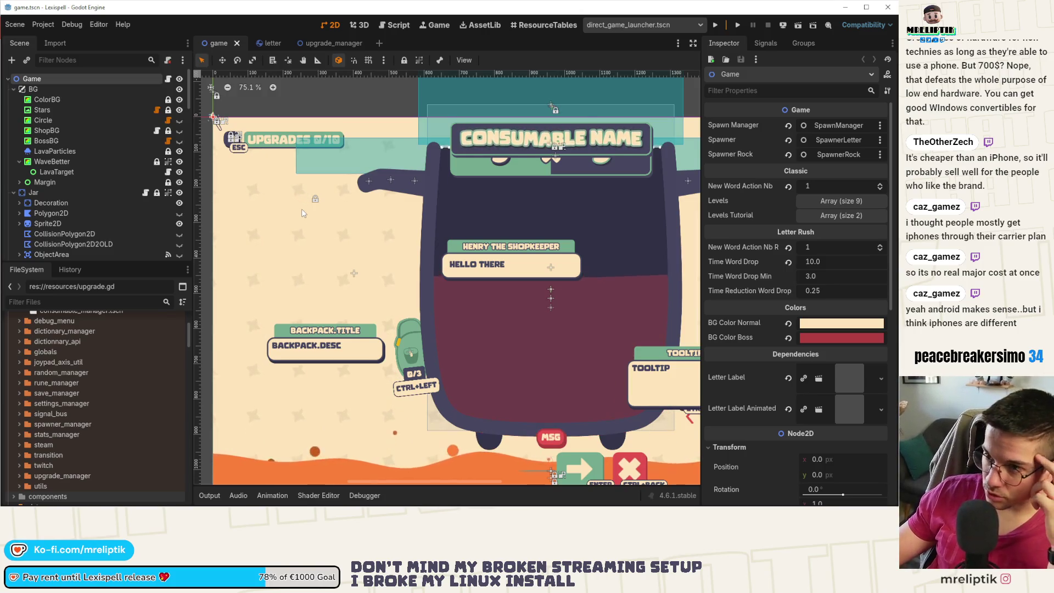
{"action": "mouse_move", "coordinate": [268, 47]}
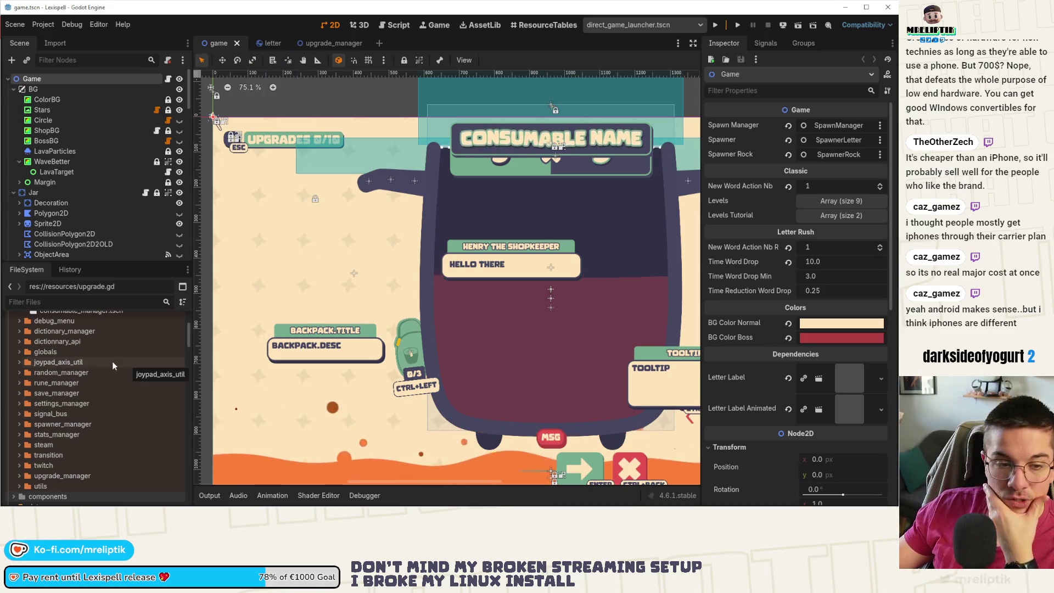
Scroll the FileSystem dock to resources and bring up the upgrades folder's context menu.
{"action": "scroll", "coordinate": [89, 417], "scroll_direction": "down", "scroll_amount": 5}
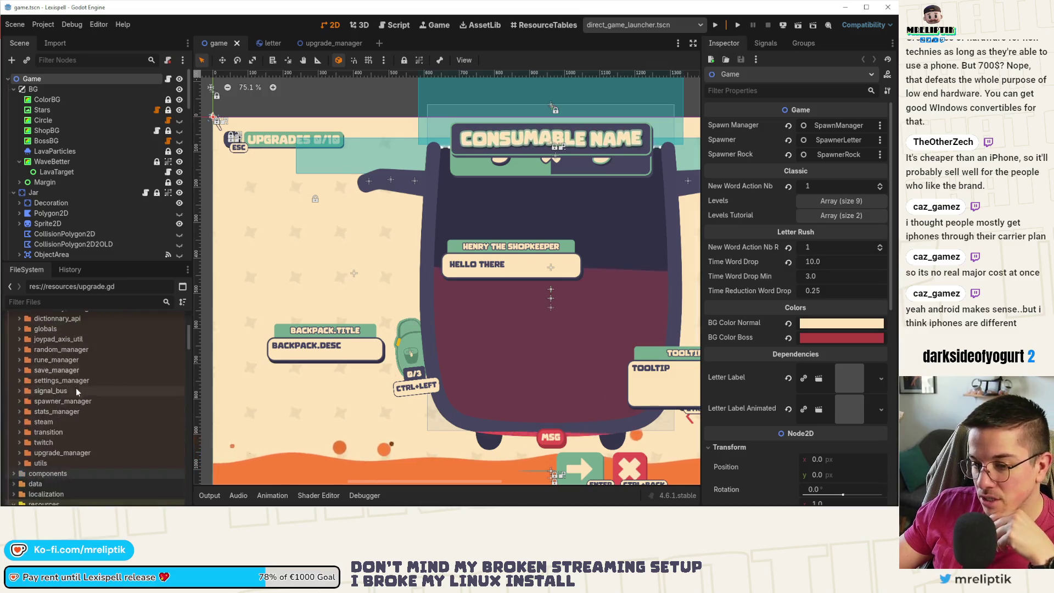
{"action": "right_click", "coordinate": [51, 433]}
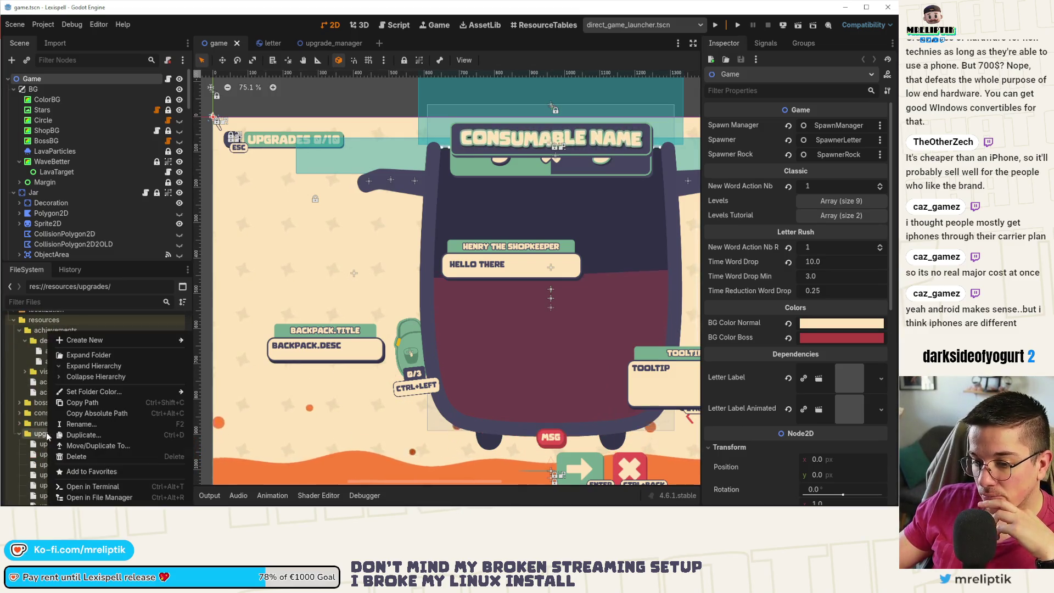
Create a new UpgradeResource in resources/upgrades and start naming its file upgrade_.
{"action": "mouse_move", "coordinate": [104, 342]}
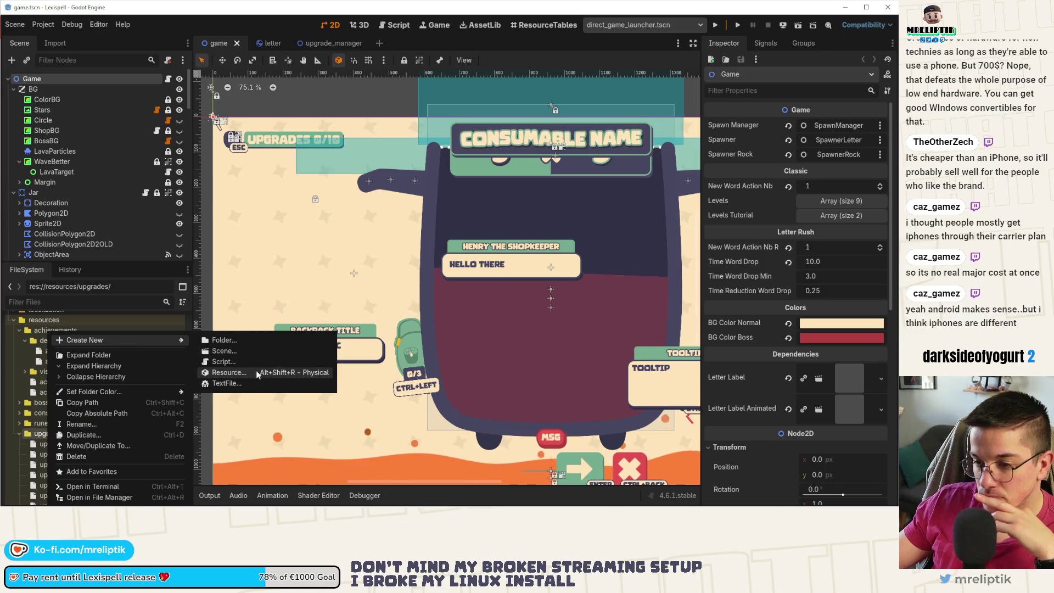
{"action": "left_click", "coordinate": [246, 374]}
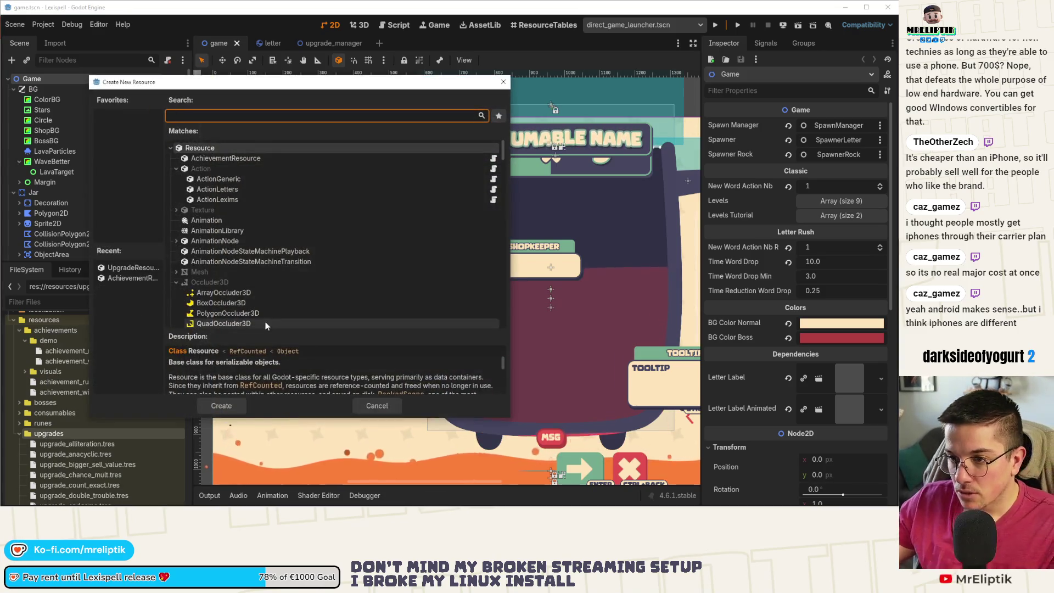
{"action": "double_click", "coordinate": [124, 268]}
{"action": "type", "text": "upgrade_"}
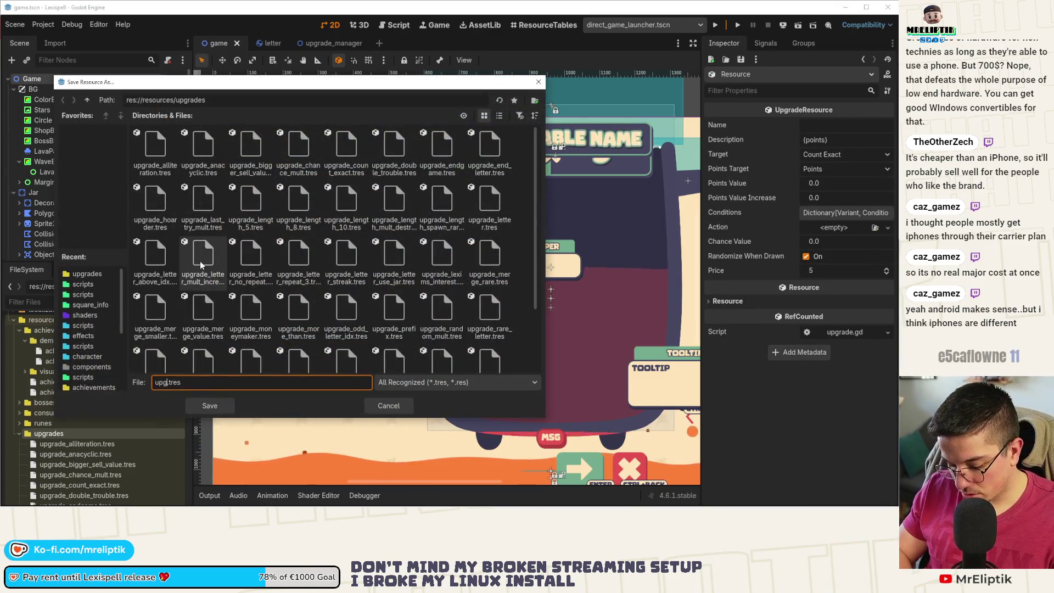